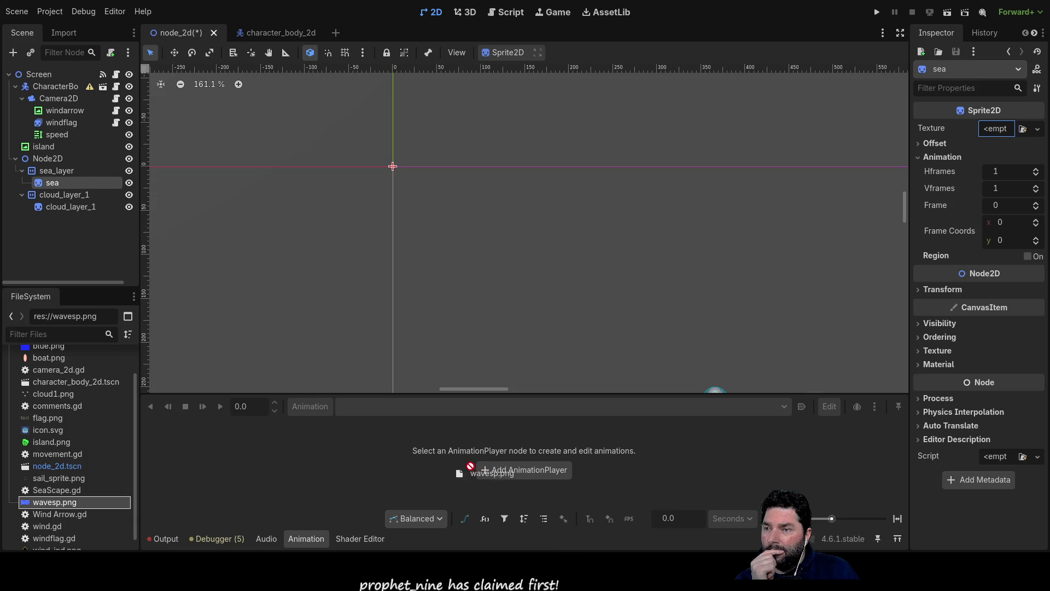
- Drop the attempt to set wavesp.png as the sea texture, then show windflag's animations (1_2, 1_4, 3_4, Full, None)
left_click_drag(757, 359, 1009, 145)
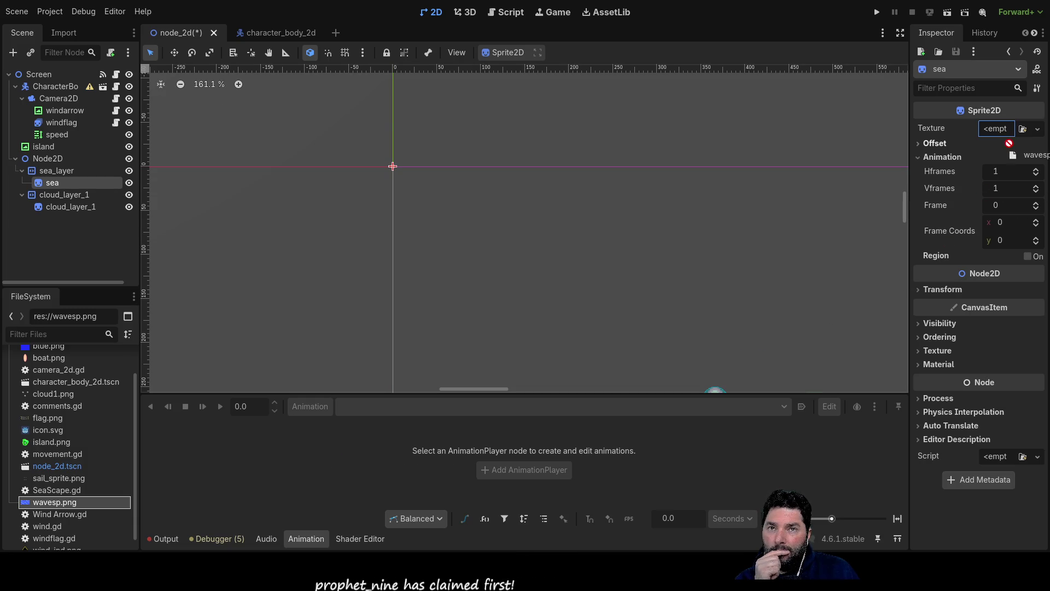
left_click_drag(329, 450, 64, 511)
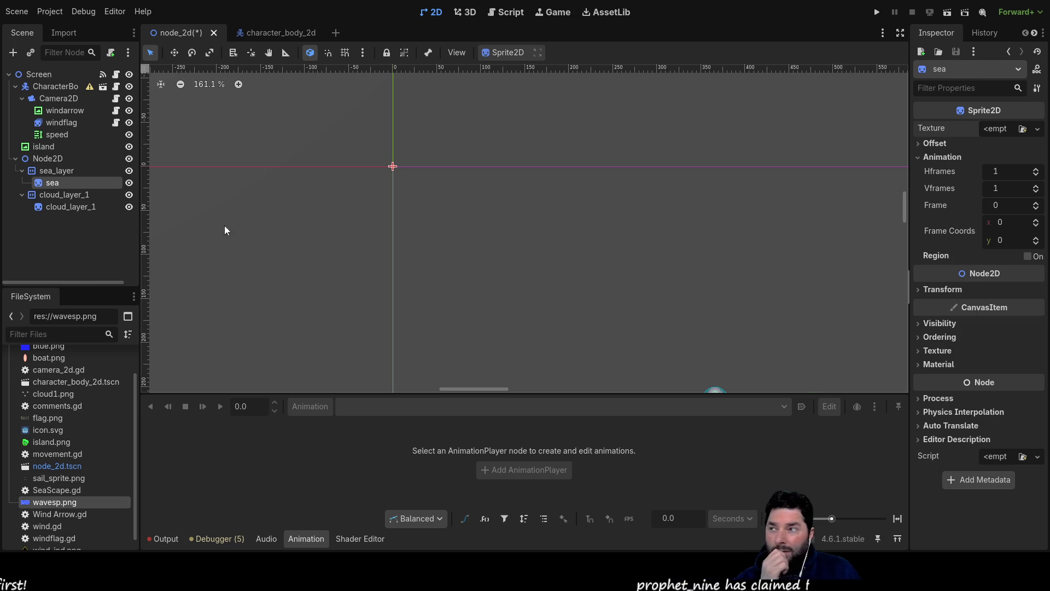
left_click(52, 205)
left_click(62, 124)
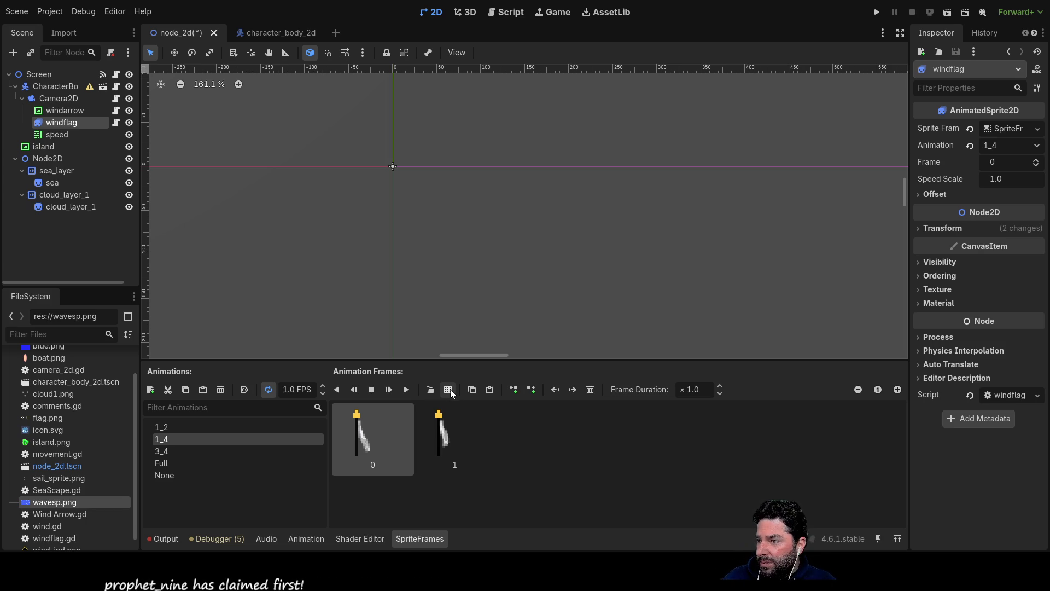
- Select the sea sprite and bring up the Animation panel at the bottom
left_click(54, 182)
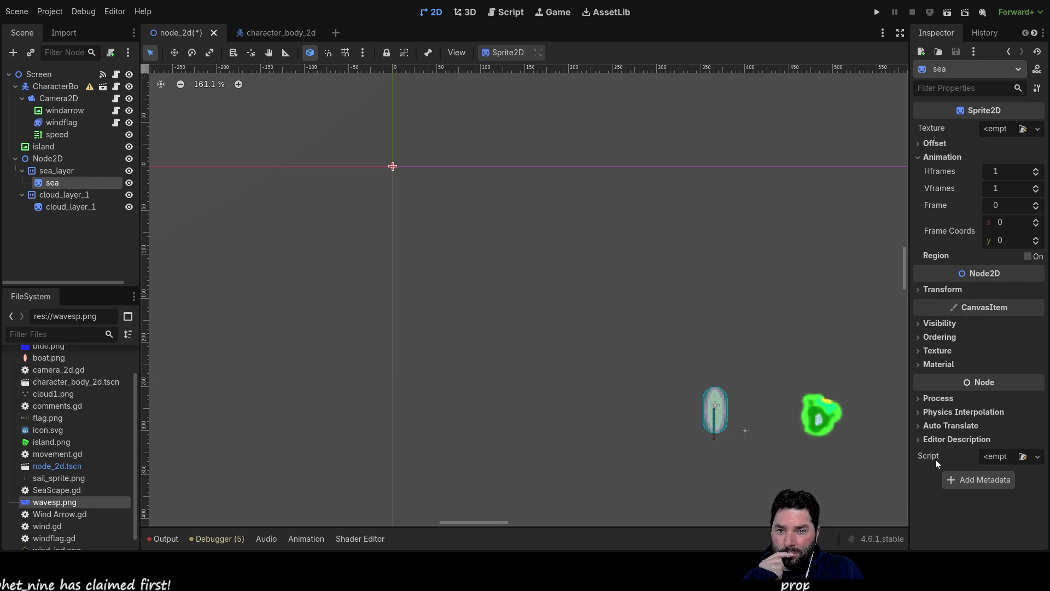
left_click(308, 539)
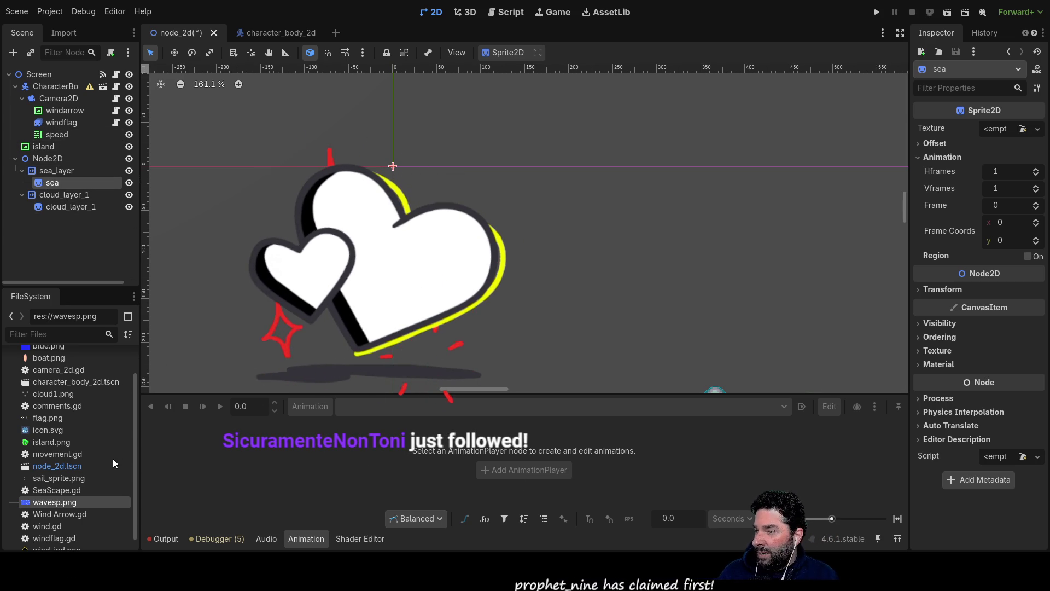
- Delete the sea sprite and add an AnimatedSprite2D child under sea_layer
key("Delete")
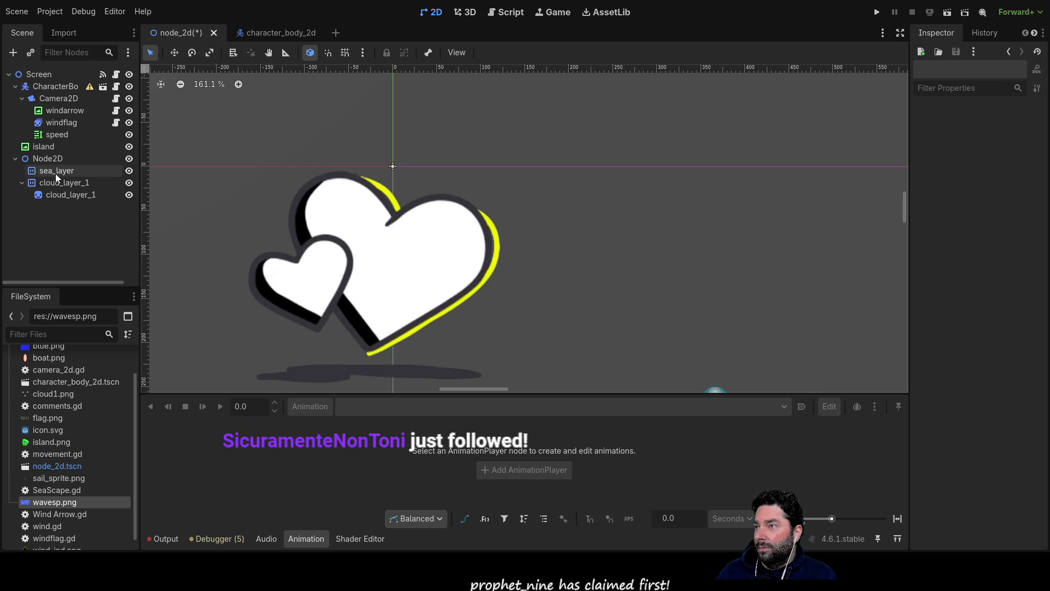
left_click(53, 173)
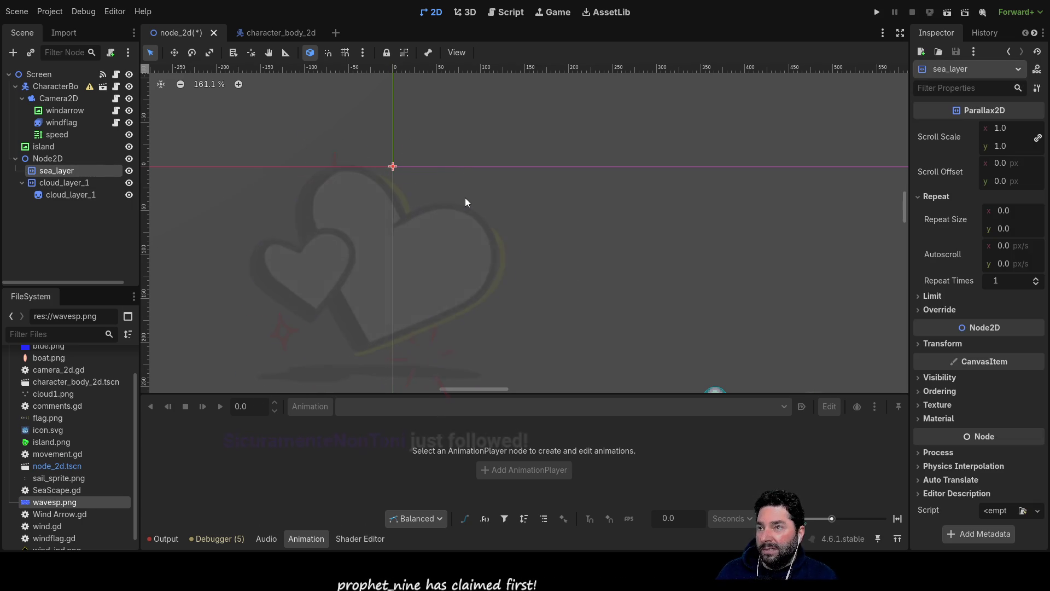
key("ctrl+v")
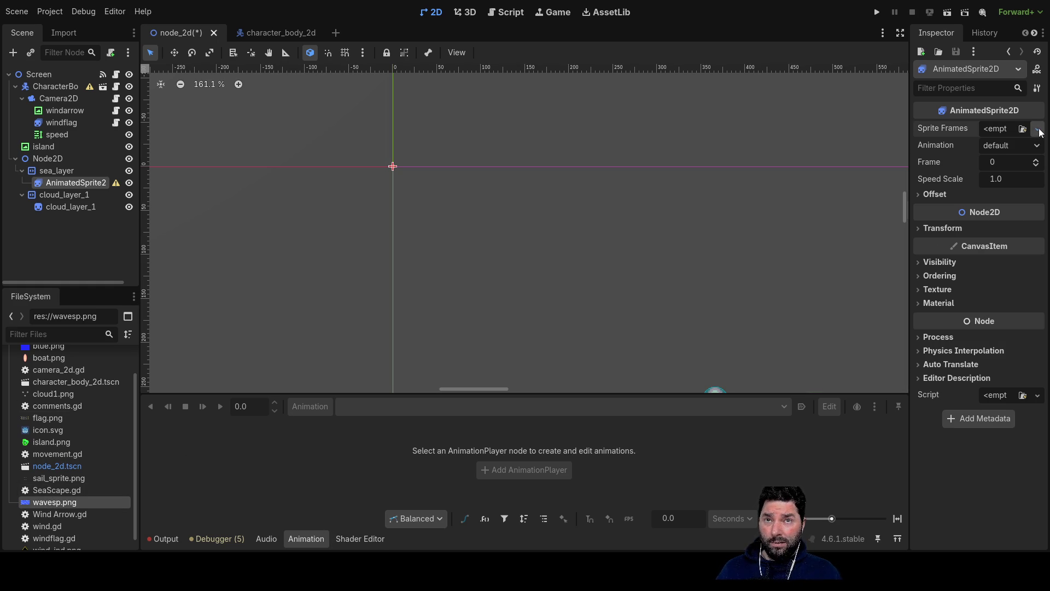
- Create a New SpriteFrames resource and fill its default animation with wave frames 0 and 1 from wavesp.png
left_click(1021, 162)
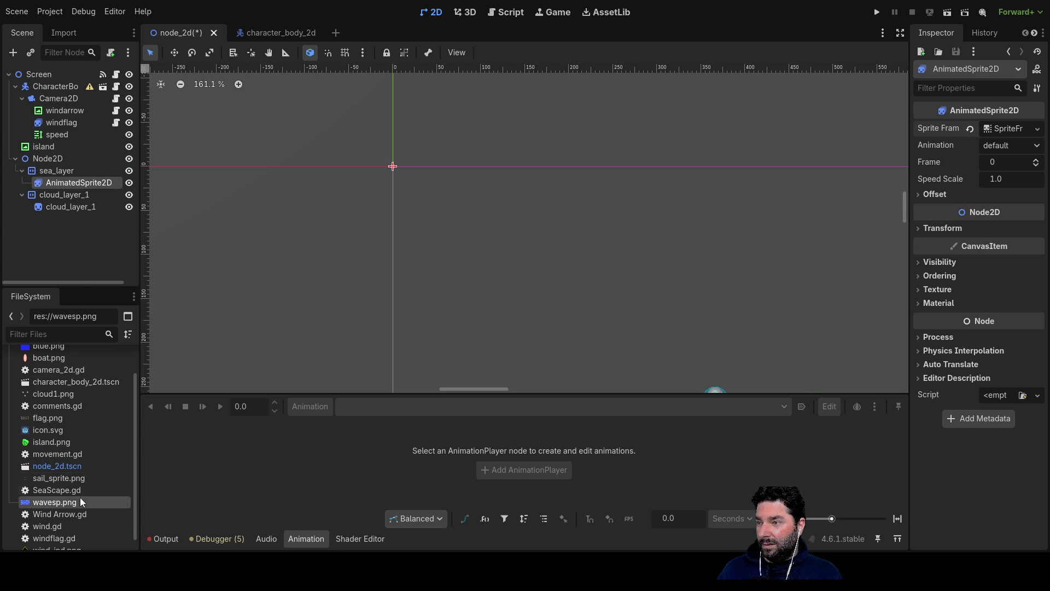
left_click_drag(52, 504, 1008, 235)
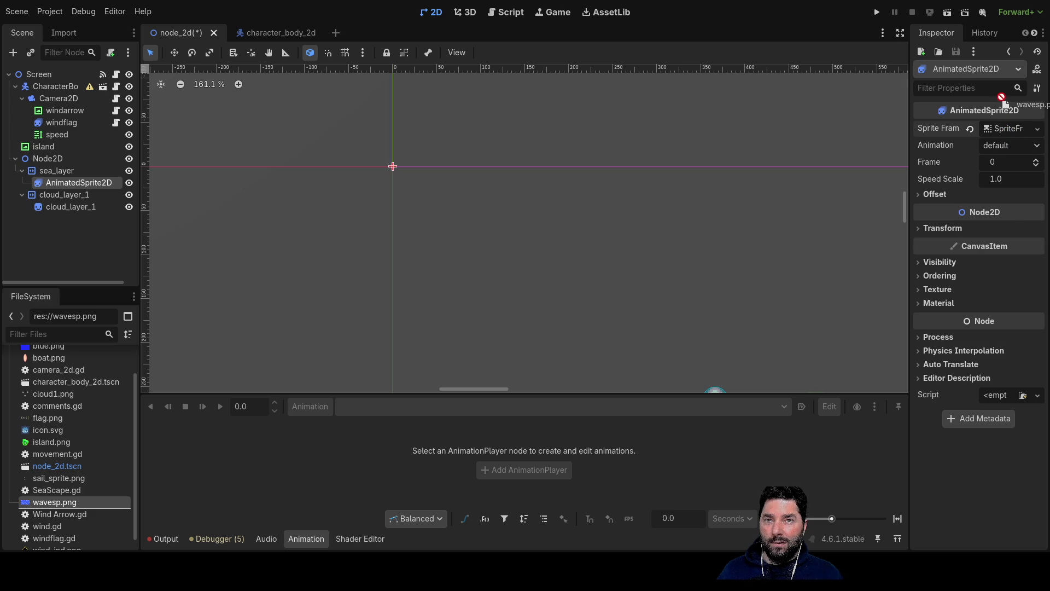
mouse_move(1001, 135)
left_mouse_down()
mouse_move(875, 233)
mouse_move(344, 478)
left_mouse_up()
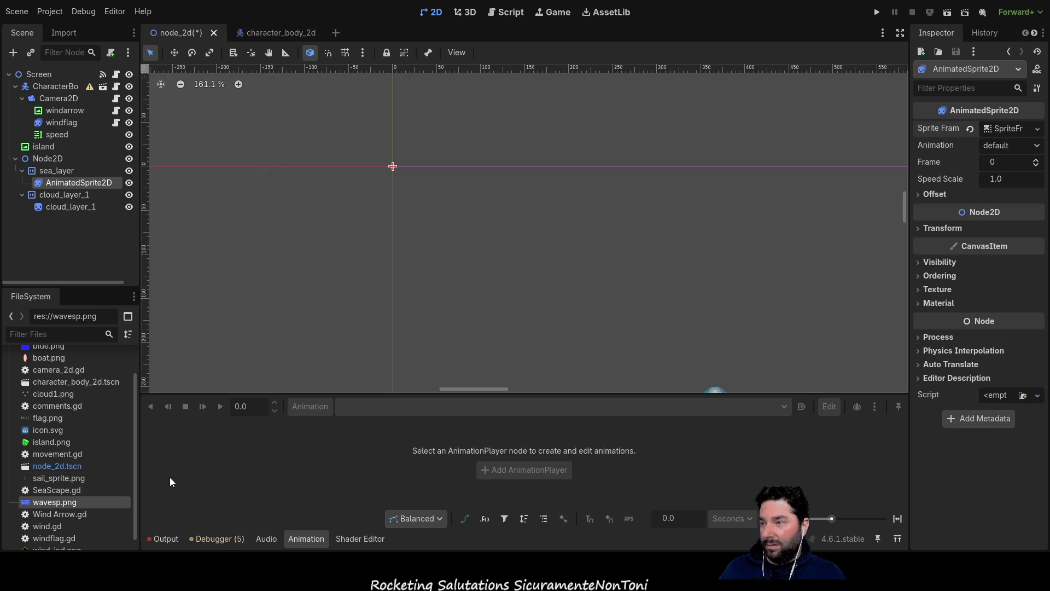
mouse_move(42, 502)
left_mouse_down()
mouse_move(954, 159)
mouse_move(1004, 151)
mouse_move(999, 77)
mouse_move(954, 147)
mouse_move(954, 174)
mouse_move(997, 179)
mouse_move(1002, 128)
mouse_move(464, 310)
mouse_move(82, 502)
mouse_move(338, 461)
mouse_move(74, 465)
left_mouse_up()
left_click(55, 208)
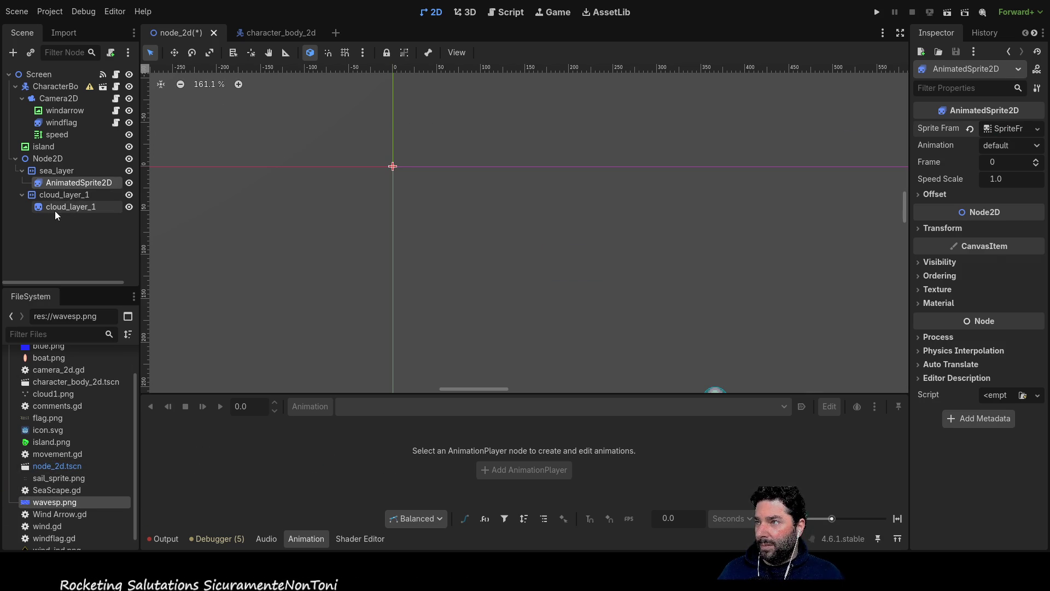
left_click(61, 182)
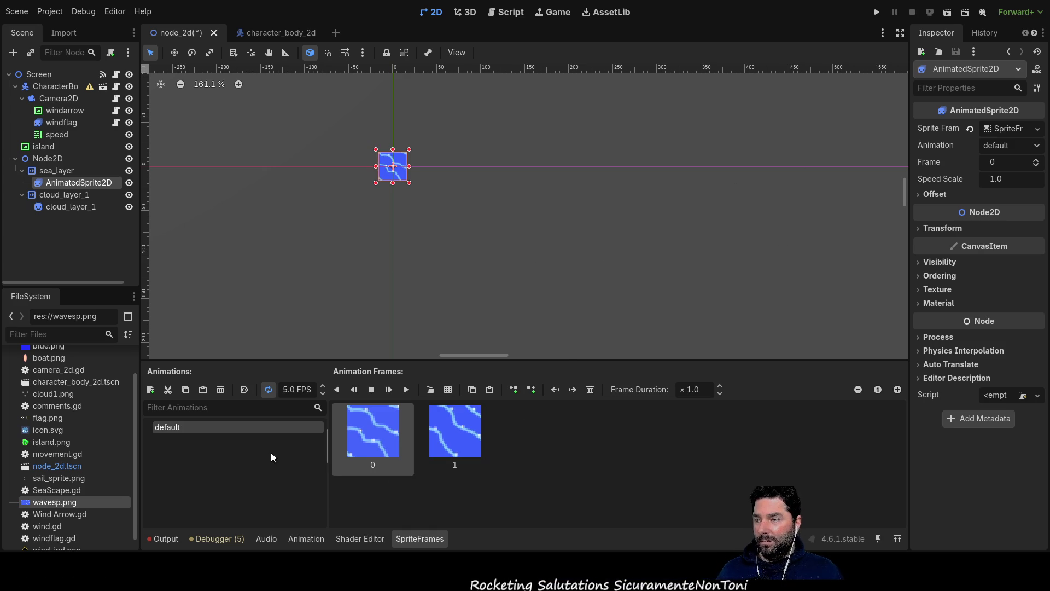
- Set the wave animation to 2 FPS and reposition the wave sprite on the canvas
left_click(323, 394)
left_click(324, 394)
left_click(324, 394)
left_click_drag(410, 187, 474, 298)
scroll(463, 211, "up", 5)
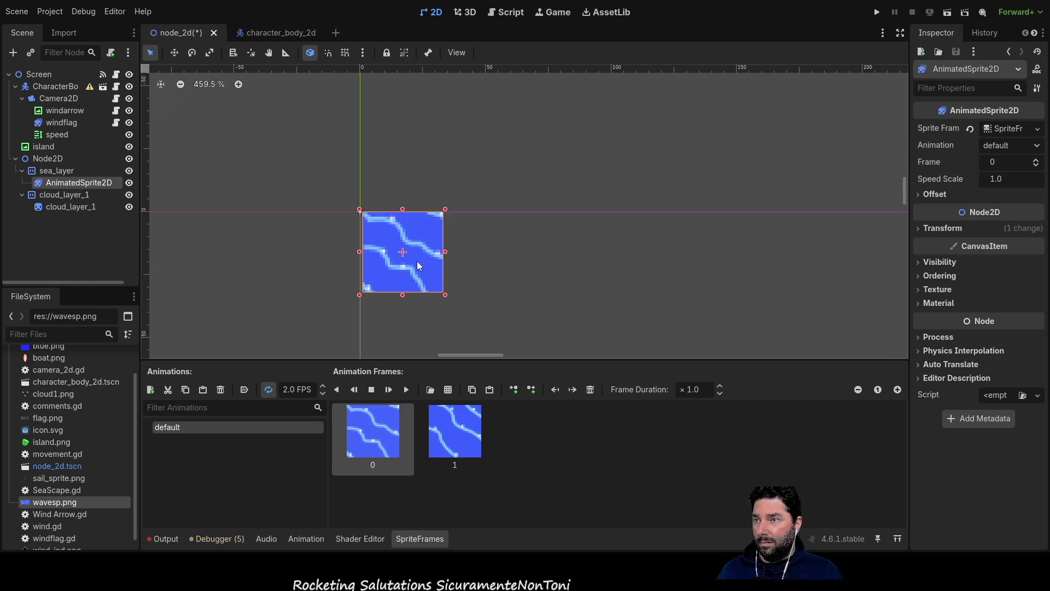
left_click_drag(412, 261, 410, 261)
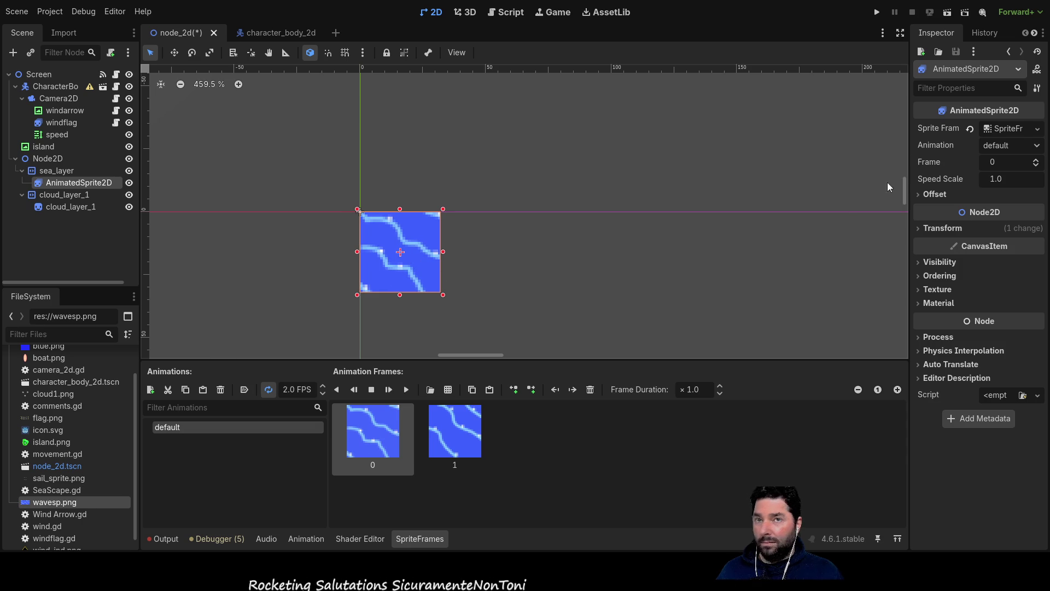
left_click(922, 229)
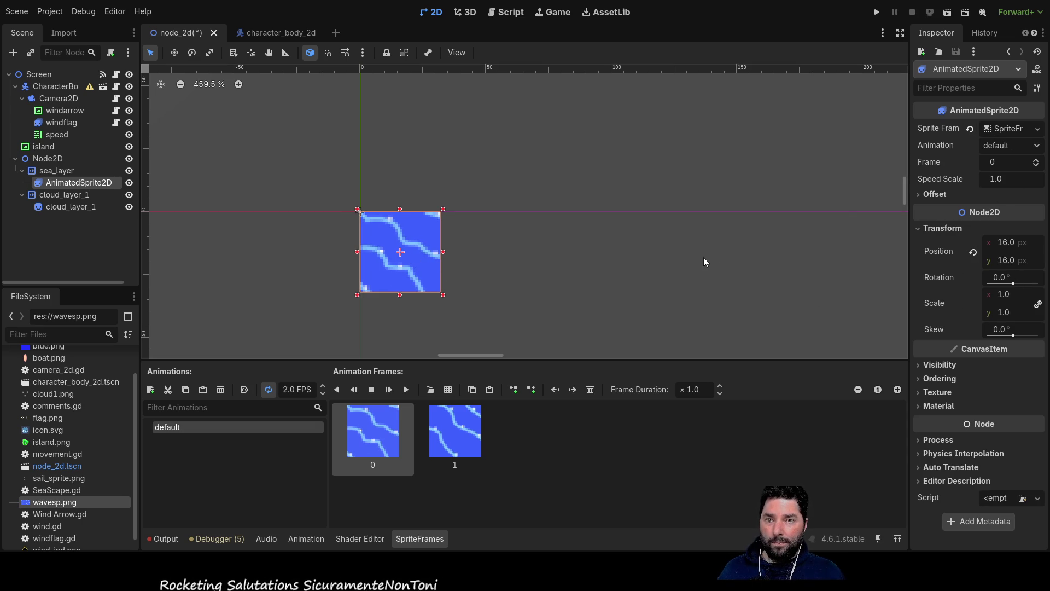
mouse_move(444, 299)
left_mouse_down()
mouse_move(560, 359)
mouse_move(395, 248)
mouse_move(461, 289)
left_mouse_up()
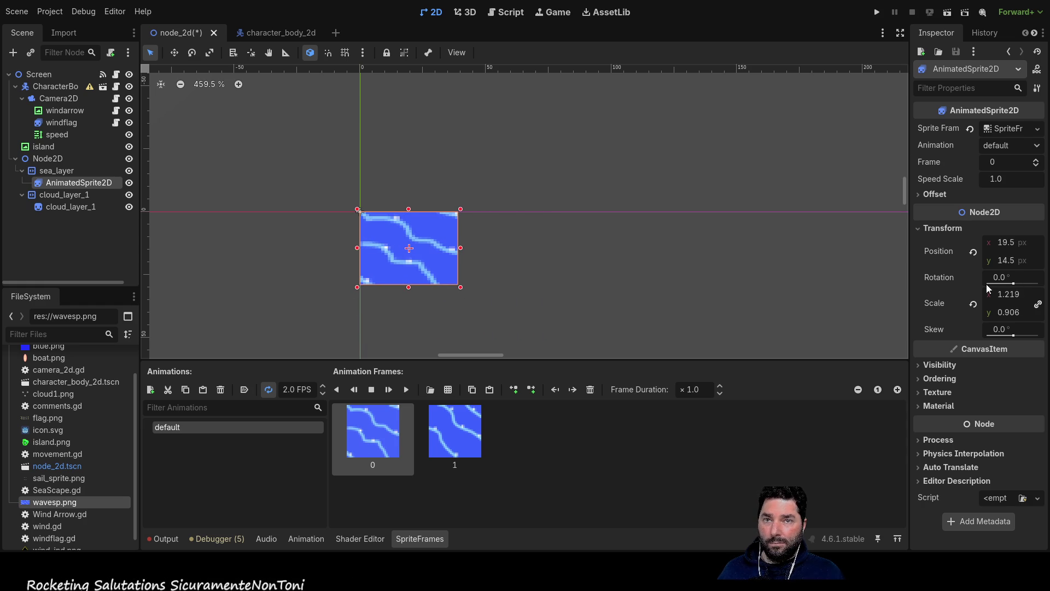
- Reset the sprite's scale to 1, 1, place it at 16, 16, and preview frames 0 and 1
left_click(1005, 297)
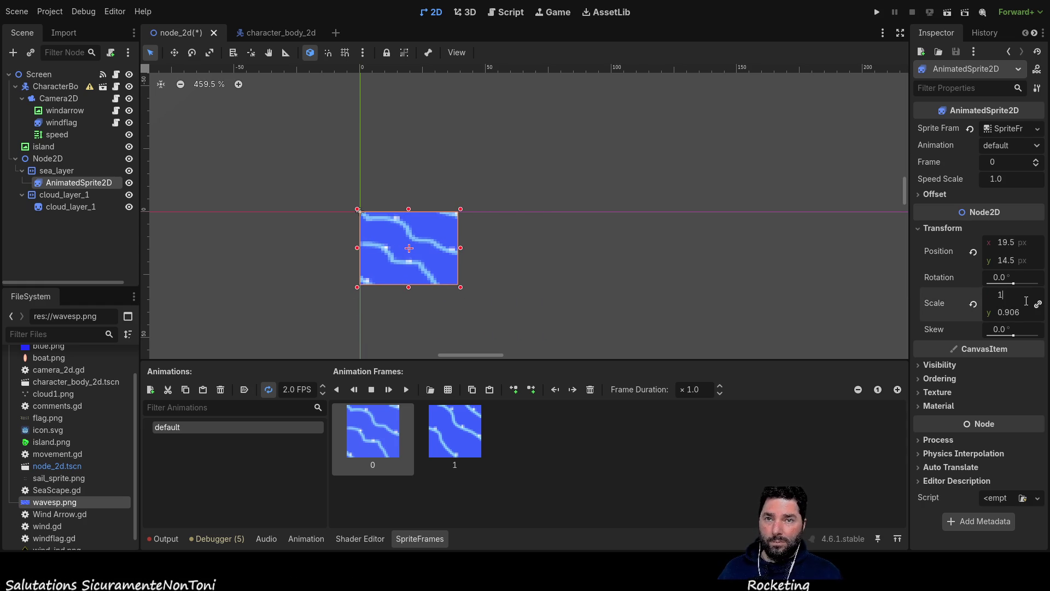
type("1")
key("Return")
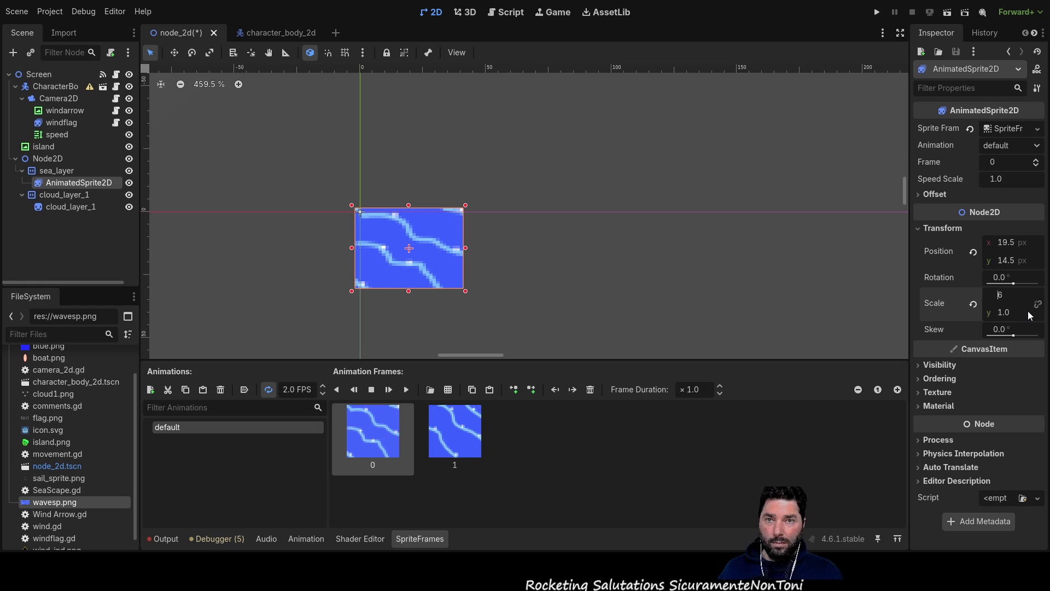
key("Return")
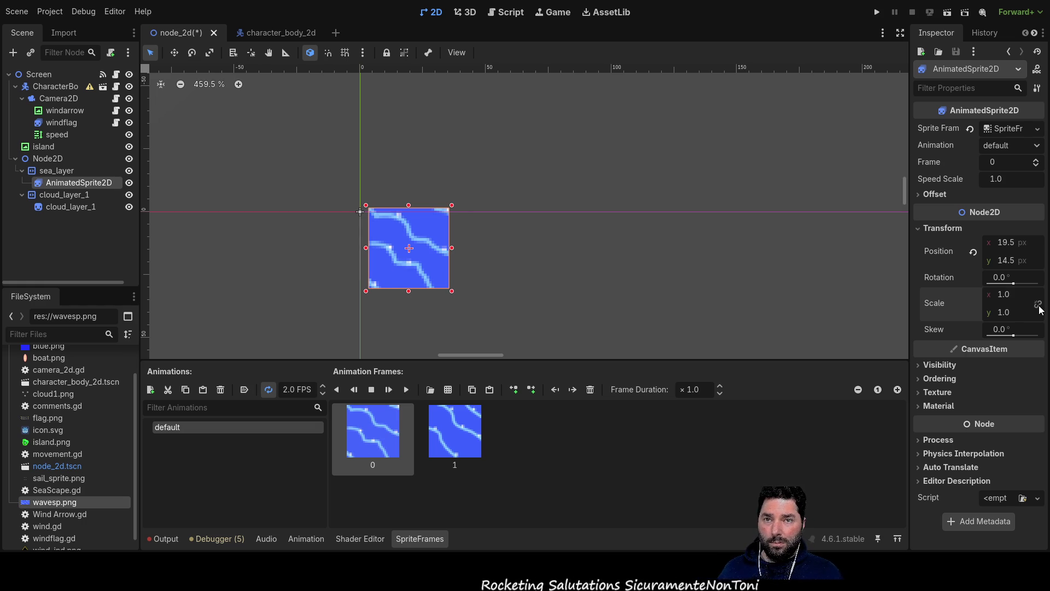
mouse_move(427, 261)
left_mouse_down()
mouse_move(413, 273)
mouse_move(415, 263)
left_mouse_up()
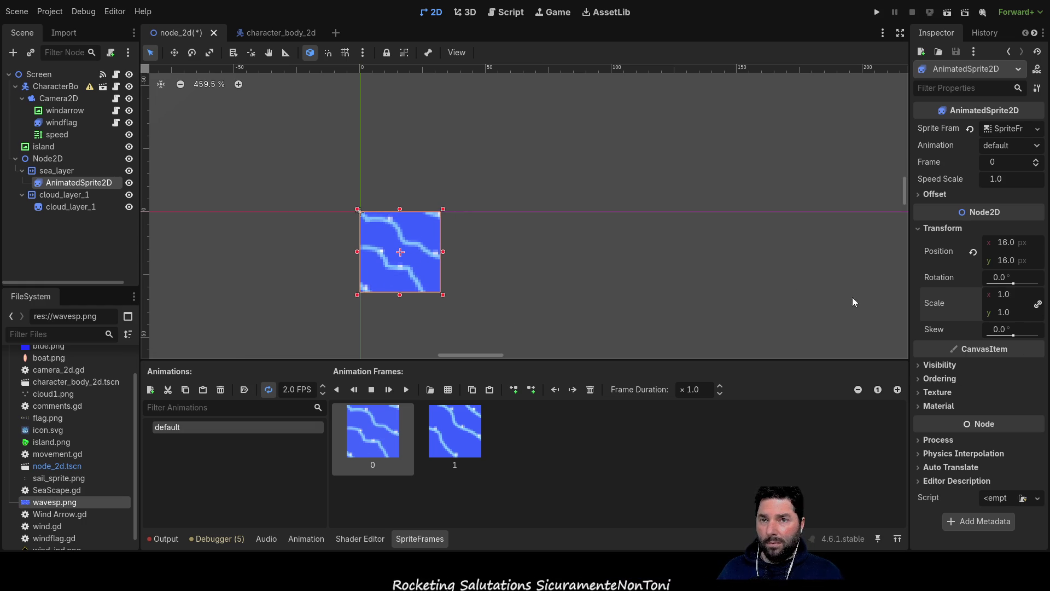
left_click(1036, 160)
left_click(1036, 166)
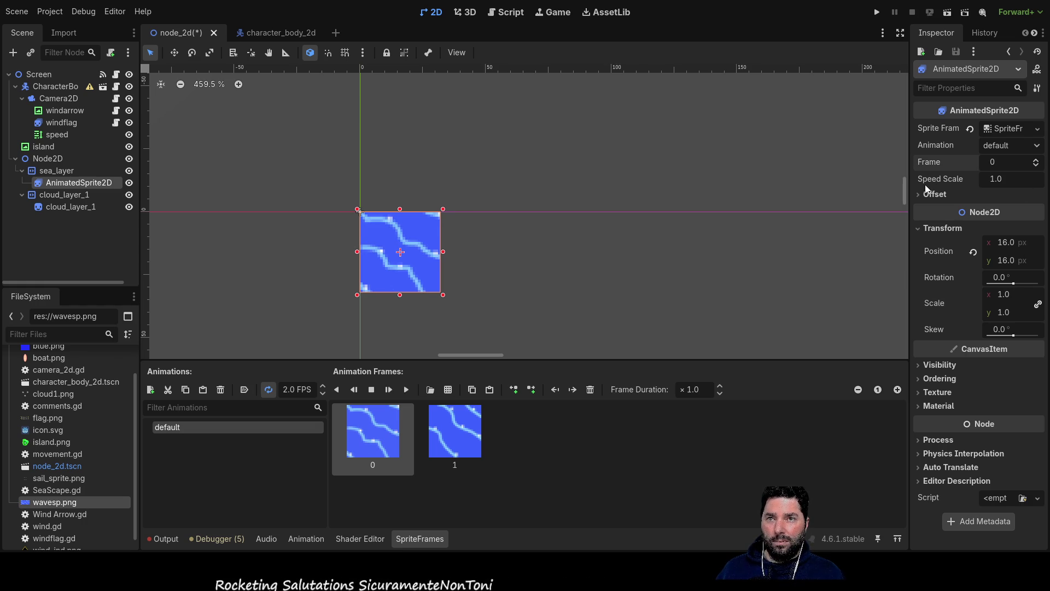
left_click(921, 229)
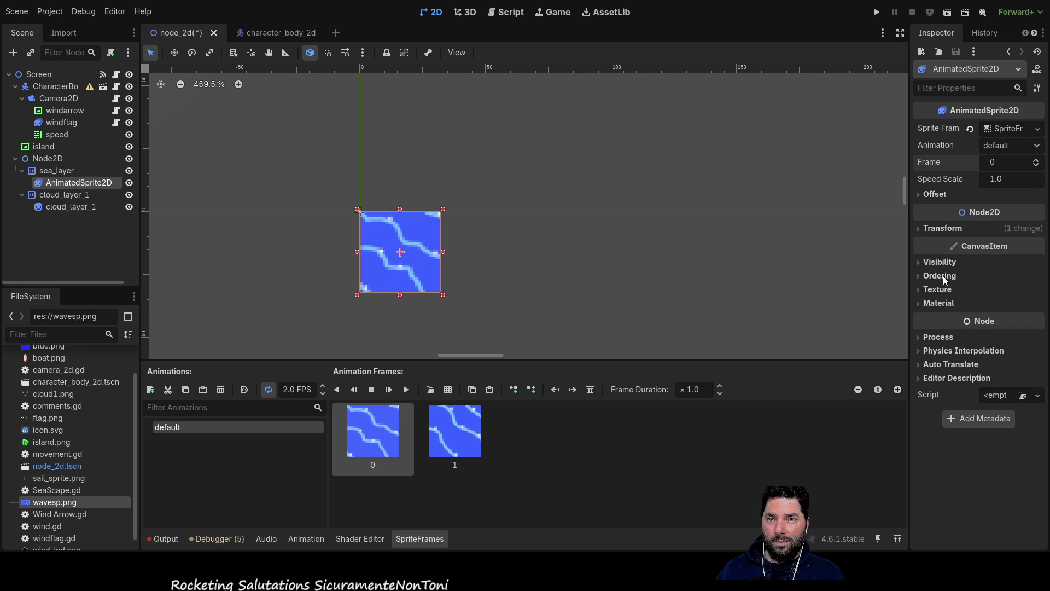
left_click(497, 330)
left_click(426, 257)
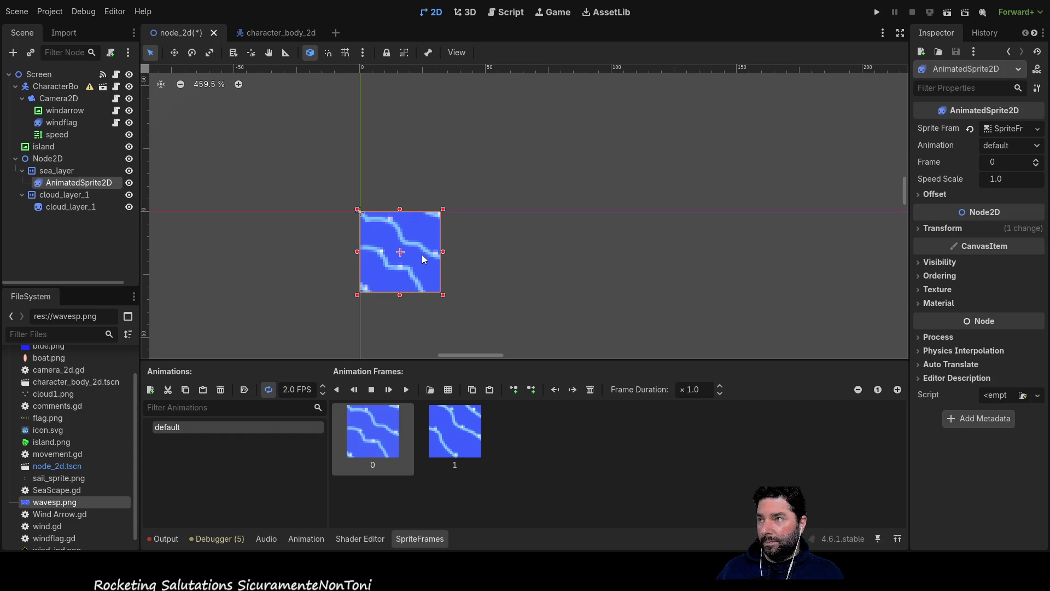
- Switch between sea_layer and the wave sprite, and center the wave sprite in the view
left_click(59, 171)
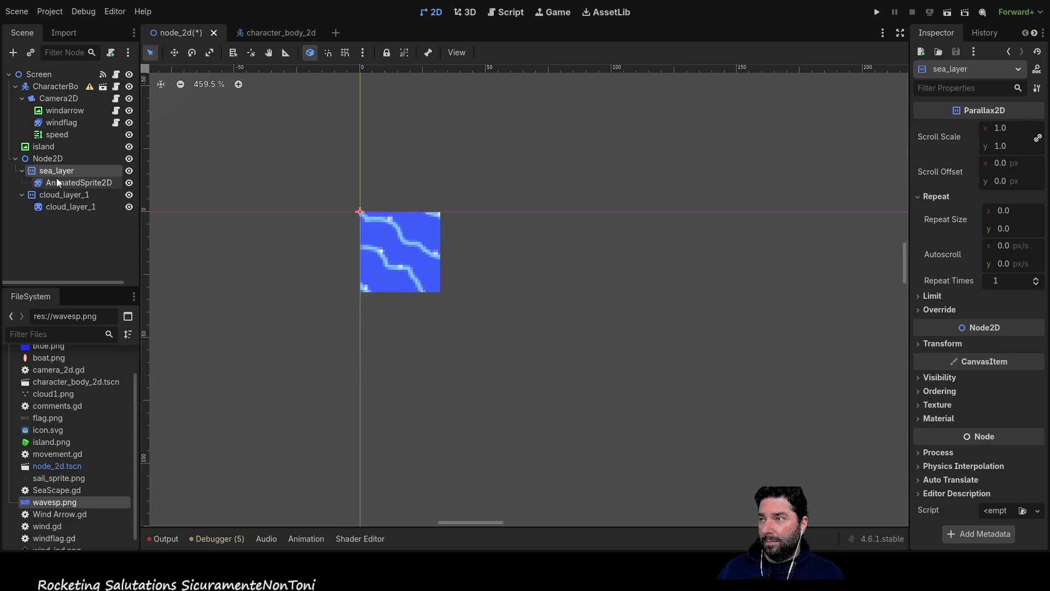
left_click(82, 183)
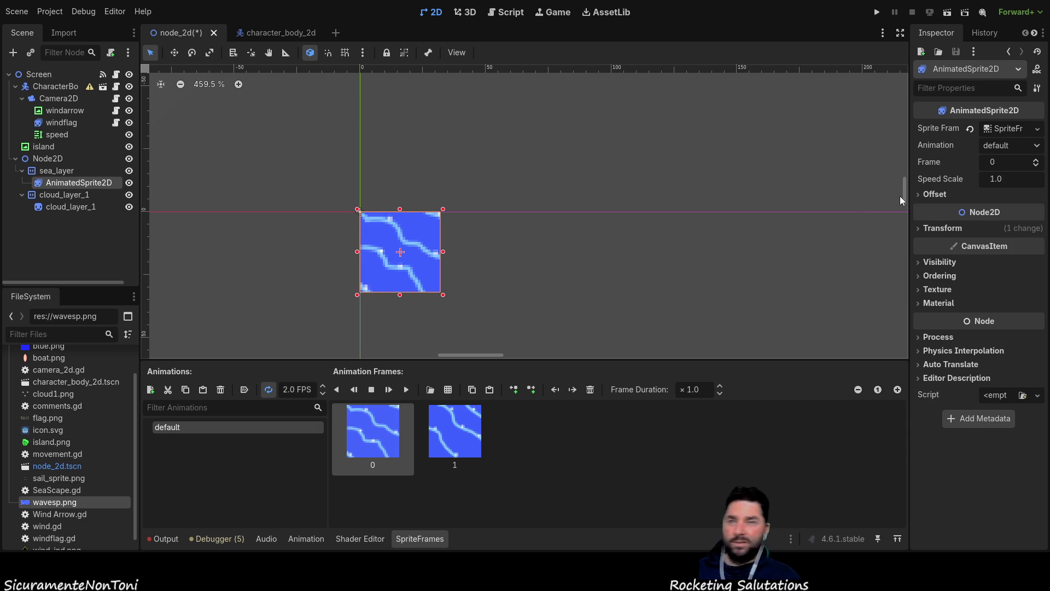
left_click(489, 270)
left_click(386, 274)
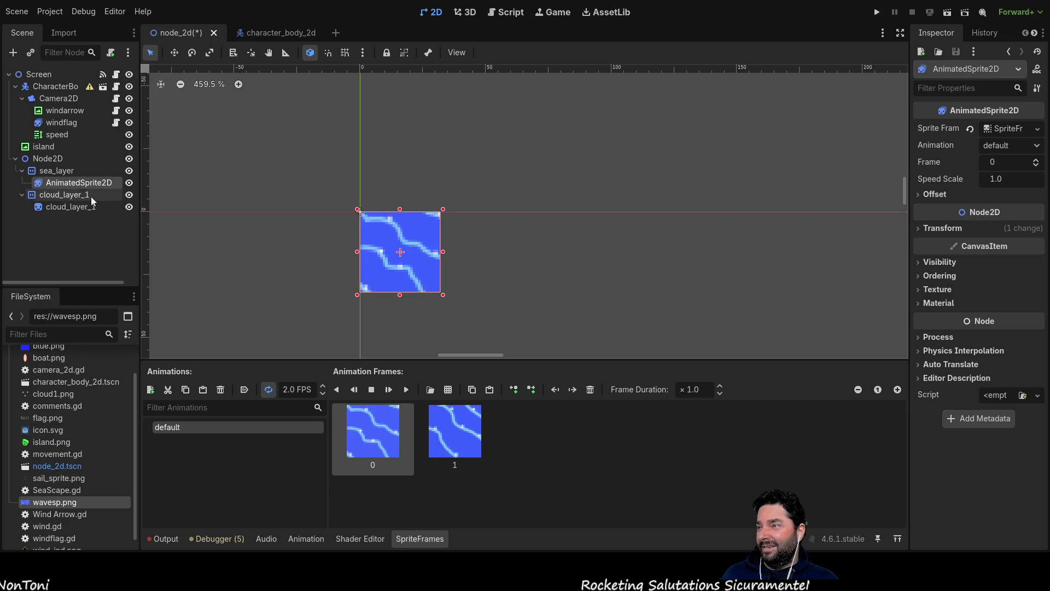
left_click(61, 174)
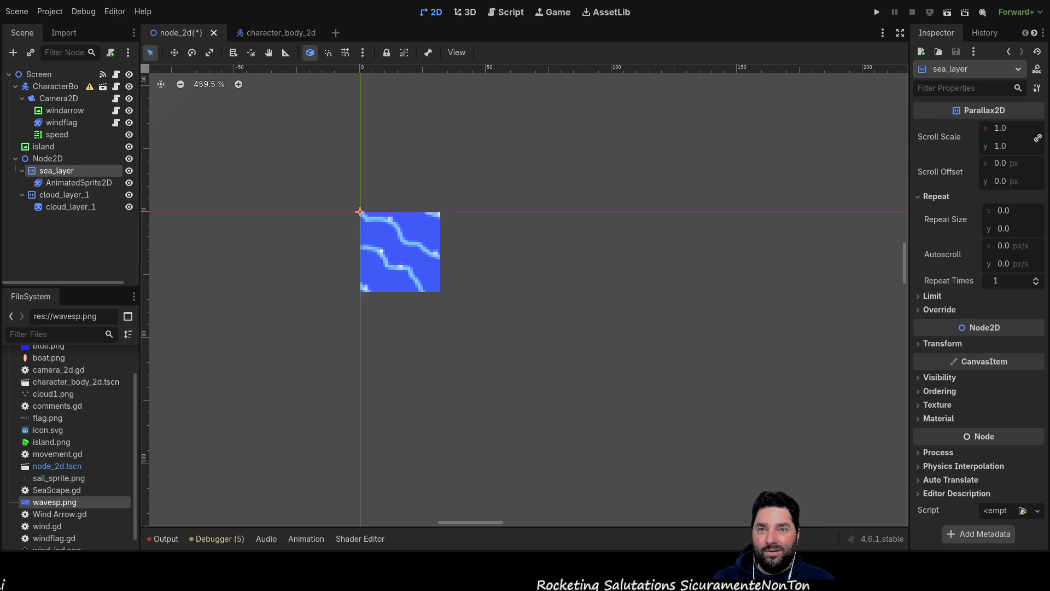
left_click(921, 345)
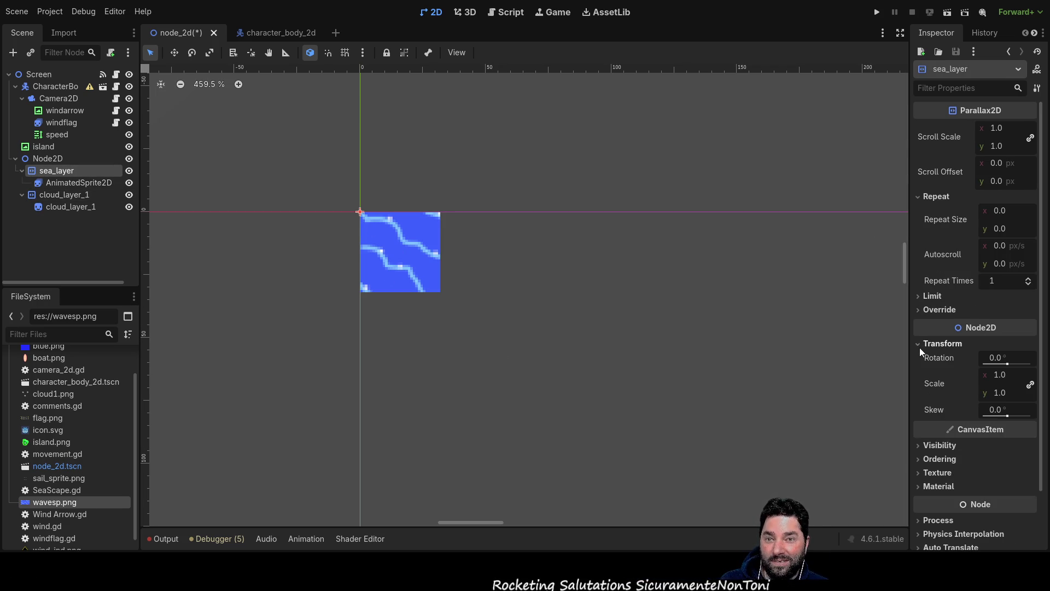
left_click(920, 345)
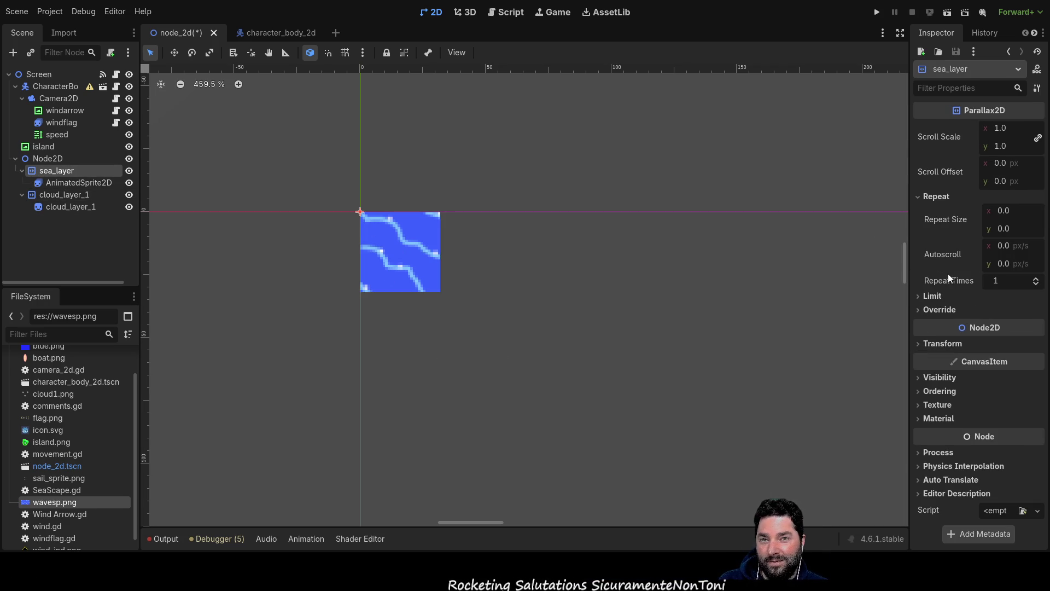
scroll(1037, 281, "up", 10)
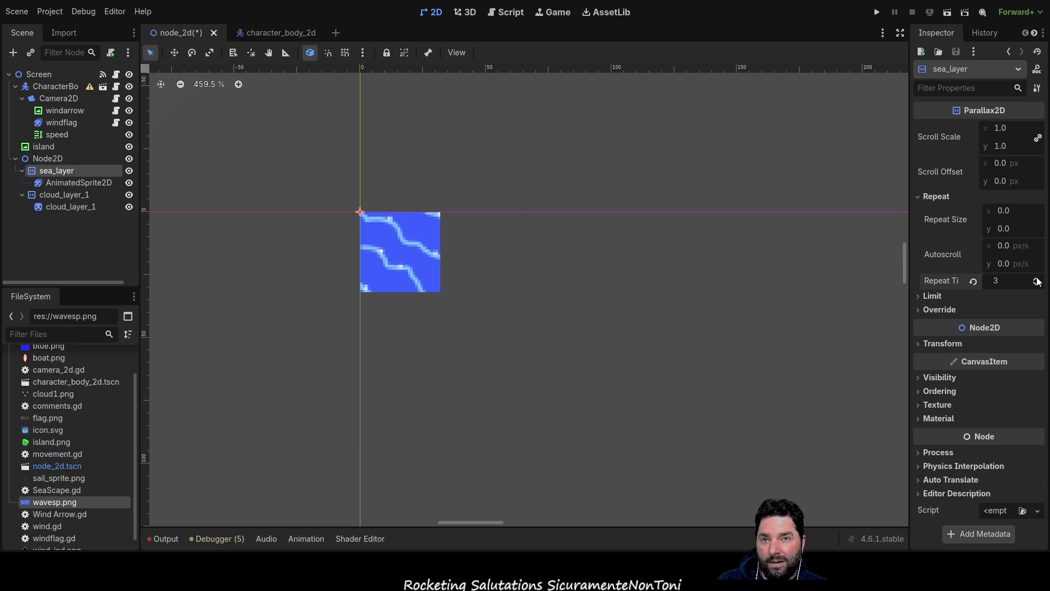
scroll(1037, 280, "up", 10)
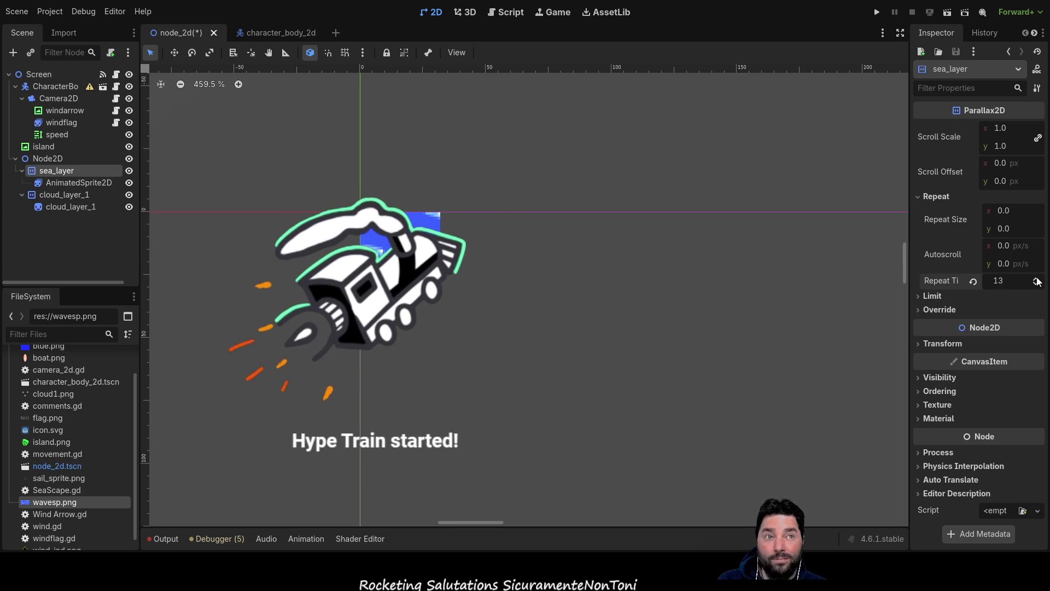
scroll(1038, 281, "up", 1)
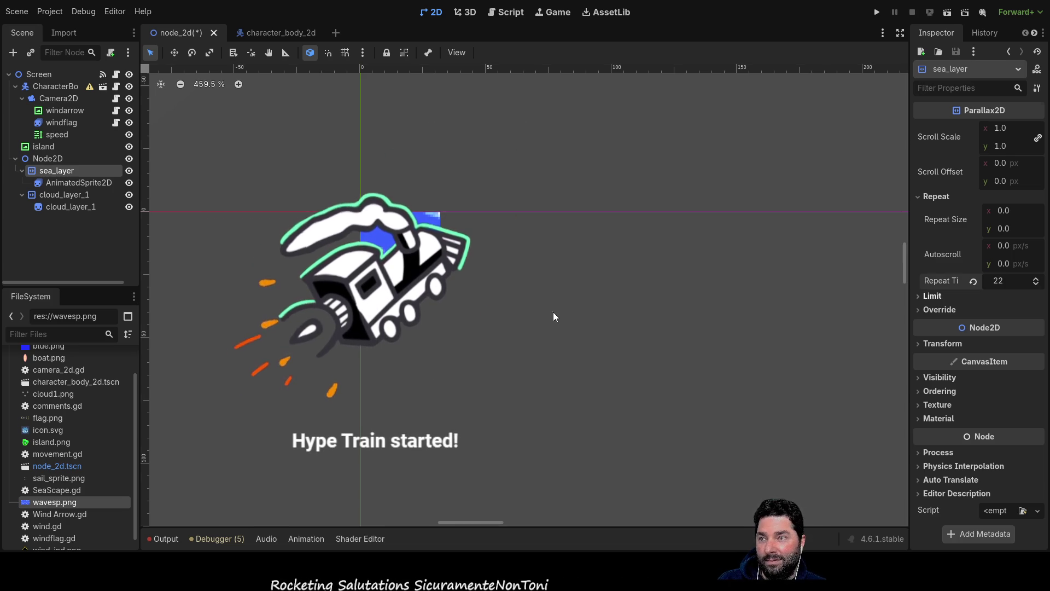
left_click(538, 304)
scroll(559, 332, "down", 10)
scroll(468, 282, "up", 13)
left_click_drag(463, 323, 497, 413)
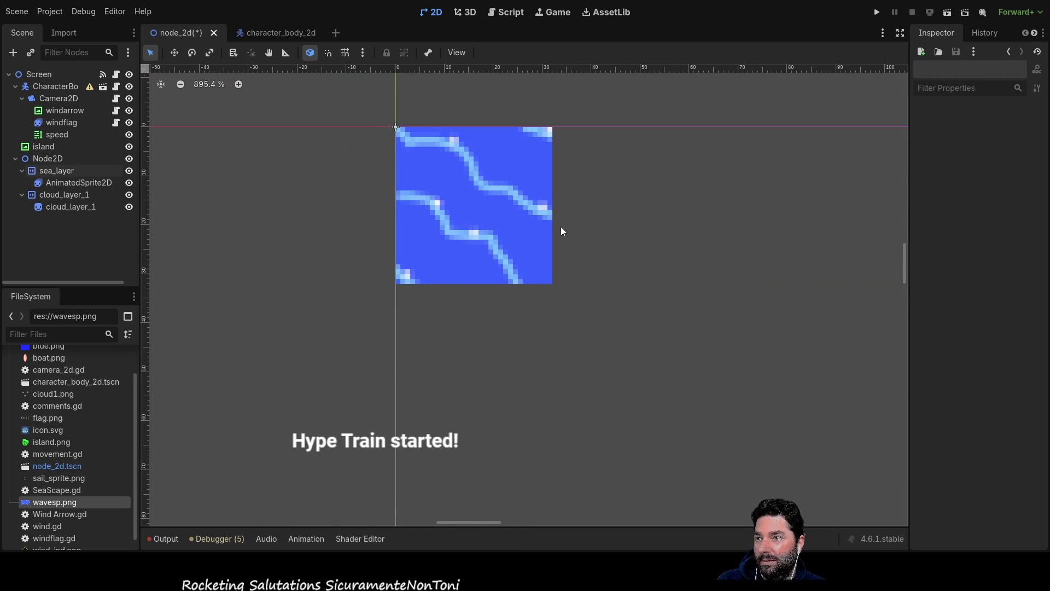
- Check the wave sprite's transform position in the Inspector
left_click(78, 182)
scroll(635, 284, "down", 3)
scroll(635, 283, "down", 3)
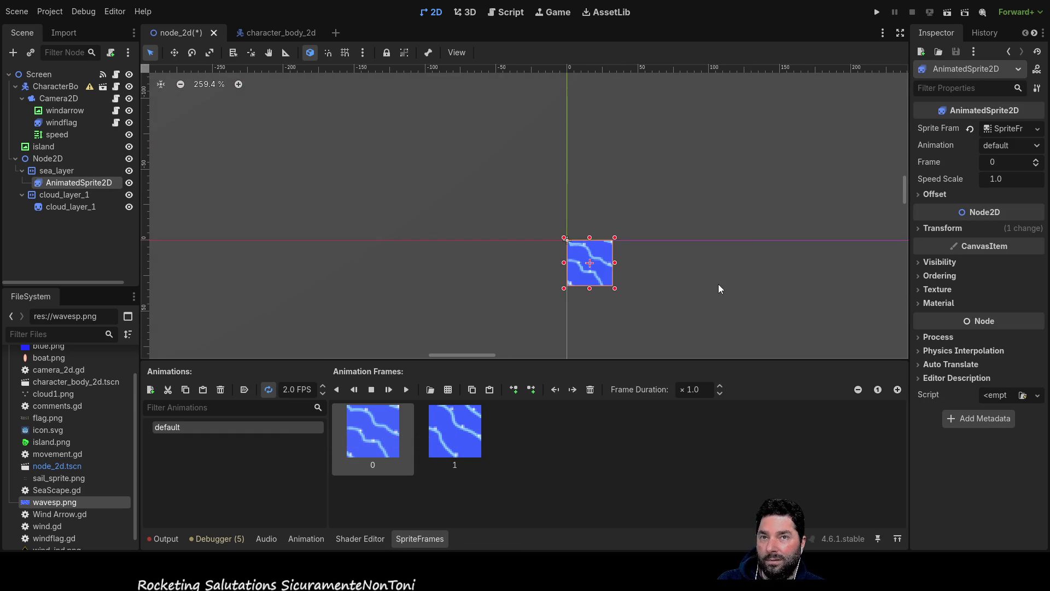
scroll(635, 224, "down", 5)
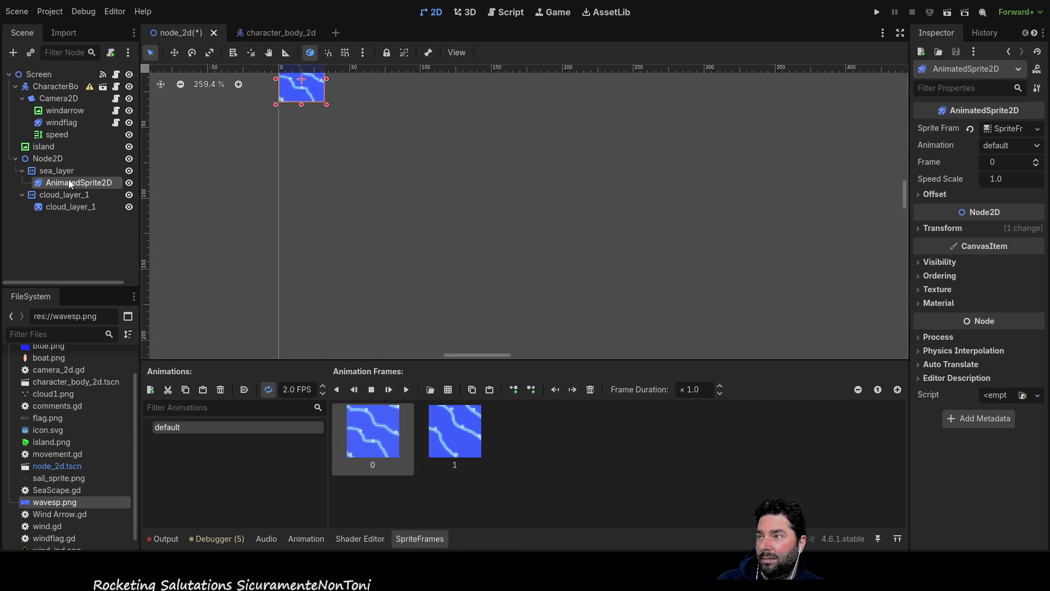
left_click(68, 171)
left_click(77, 182)
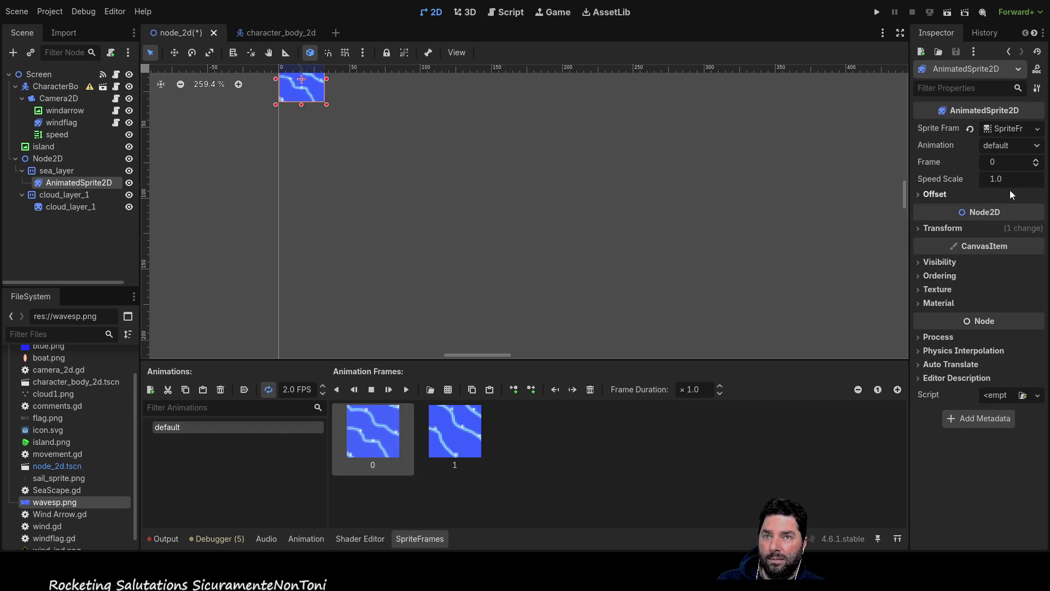
left_click(919, 229)
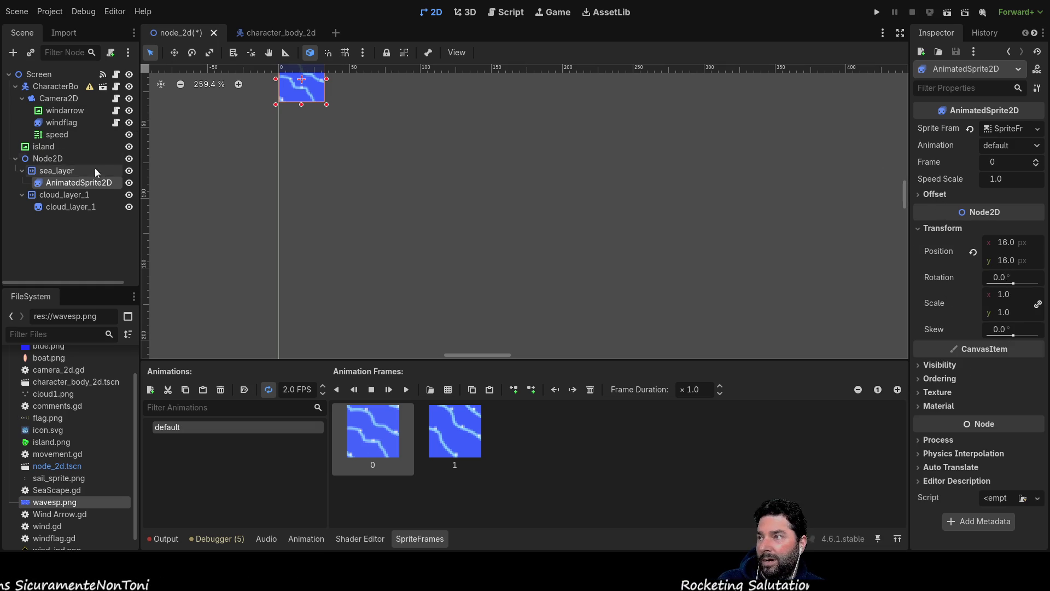
- Adjust the Repeat Times value in sea_layer's Parallax2D settings
left_click(57, 171)
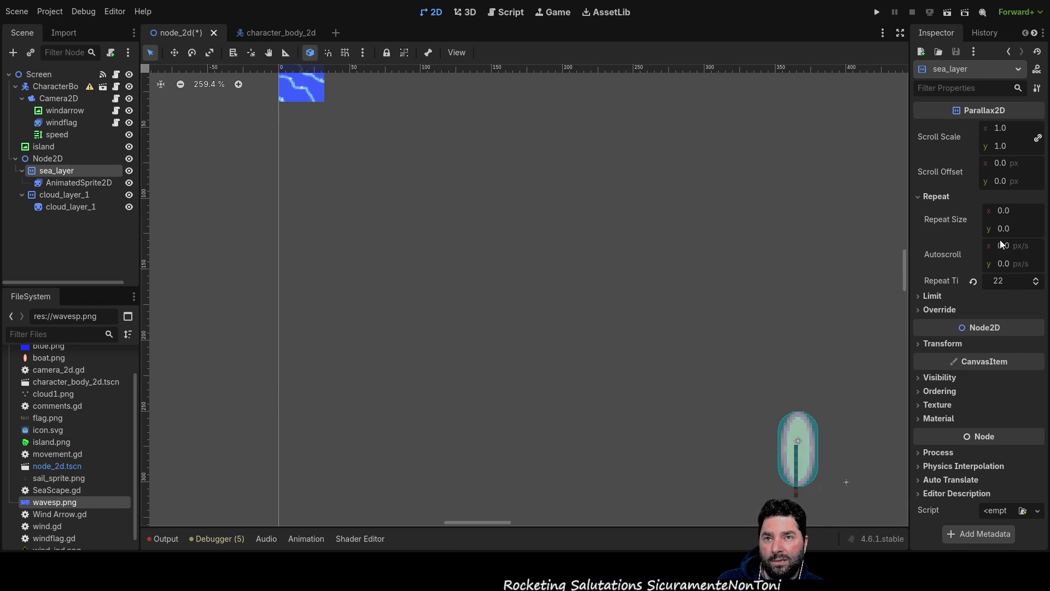
left_click(917, 343)
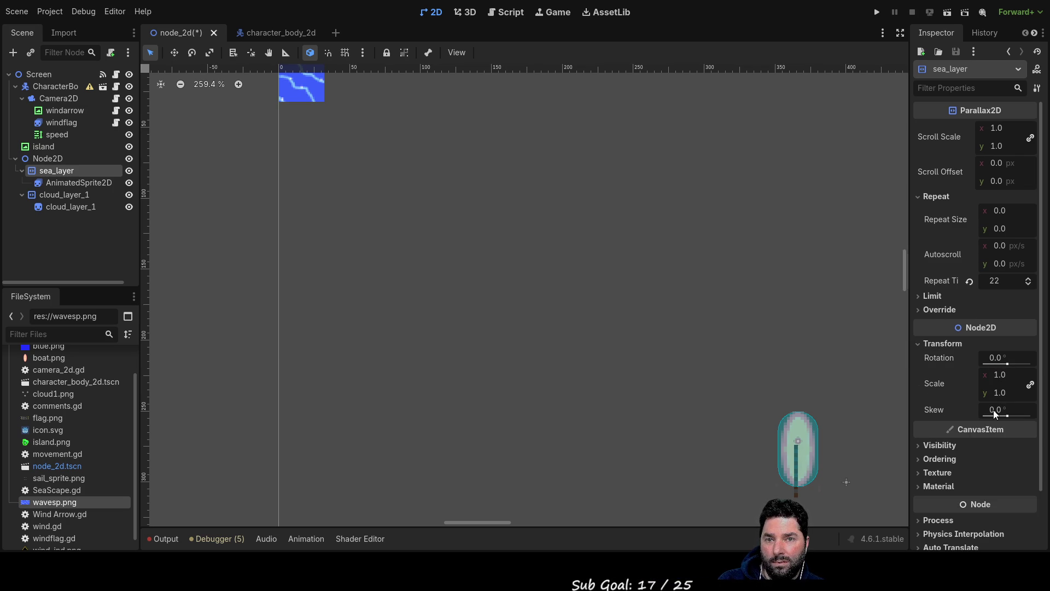
left_click(919, 345)
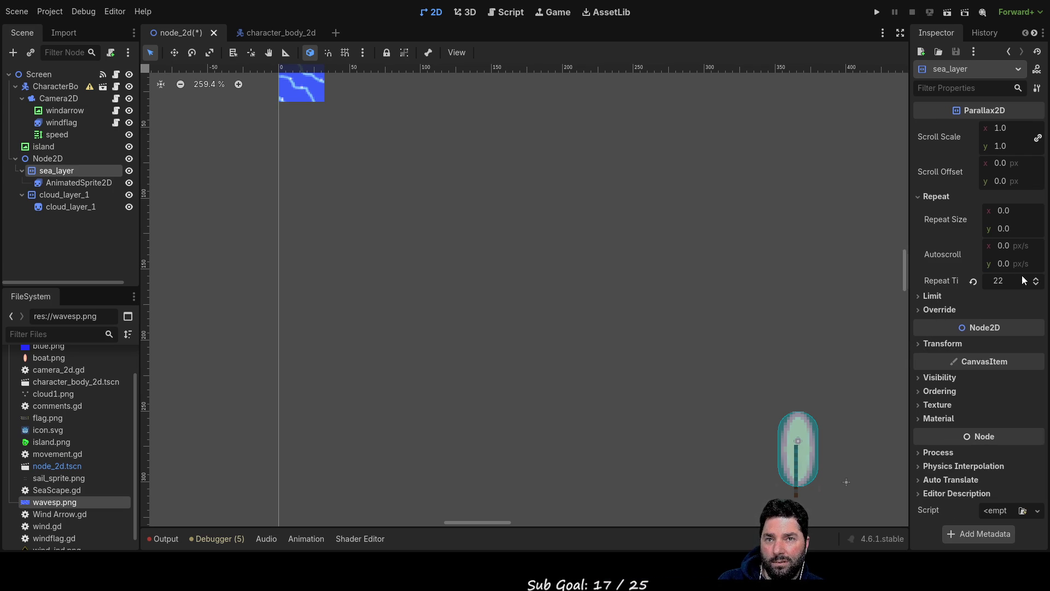
left_click(1036, 285)
left_click(1035, 284)
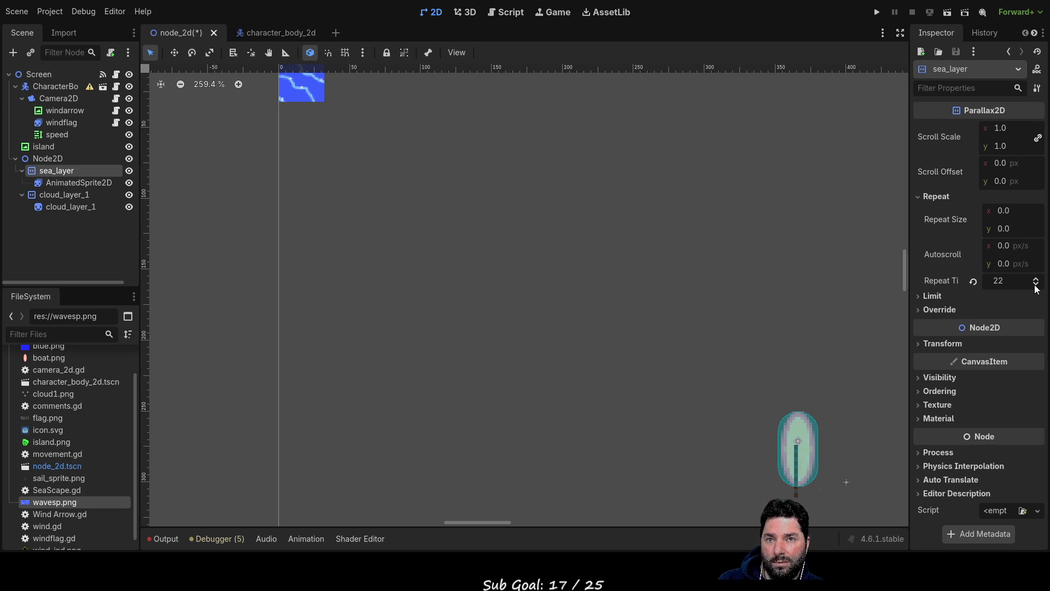
left_click_drag(1018, 277, 1016, 280)
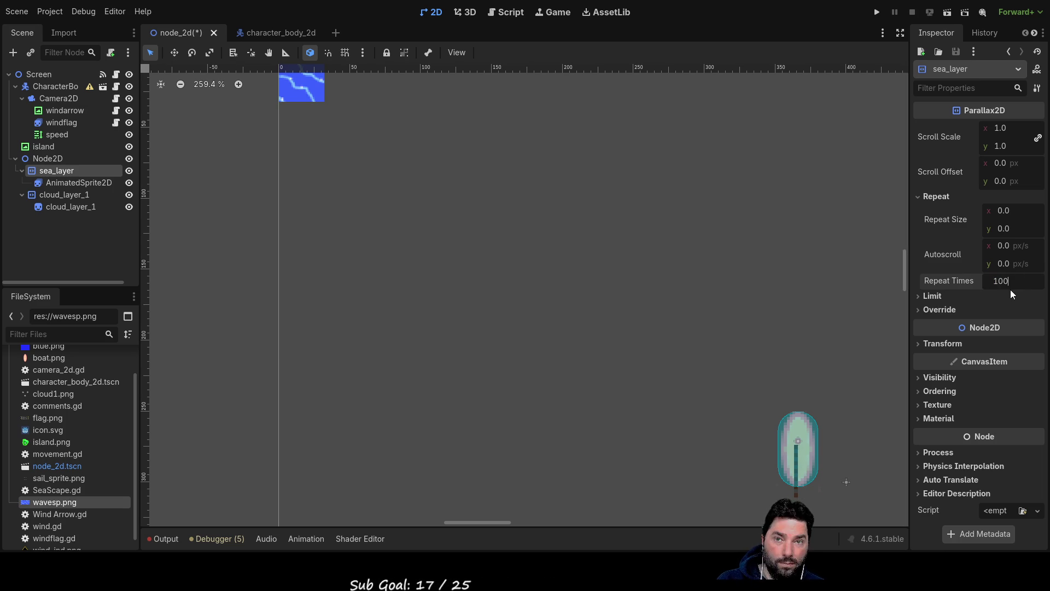
left_click(644, 251)
scroll(536, 258, "down", 5)
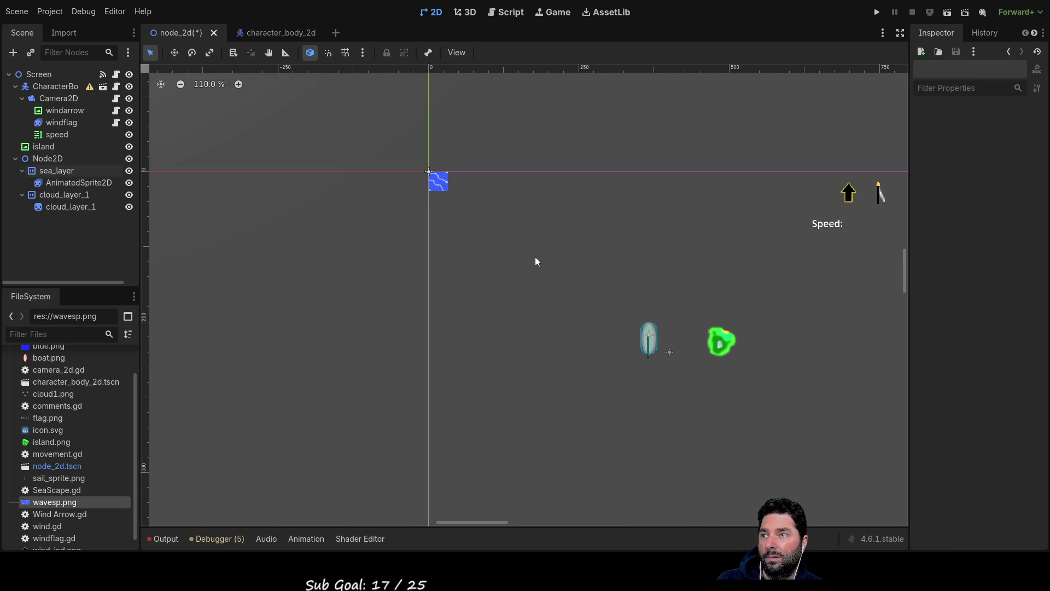
mouse_move(597, 269)
left_mouse_down()
mouse_move(375, 179)
mouse_move(389, 216)
mouse_move(490, 277)
left_mouse_up()
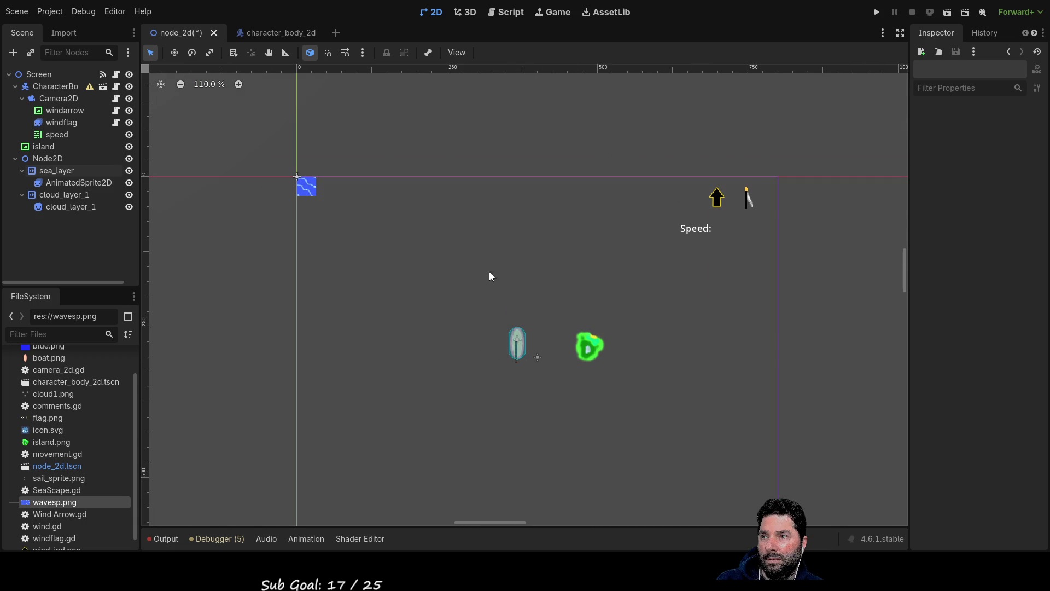
left_click(309, 190)
left_click(383, 241)
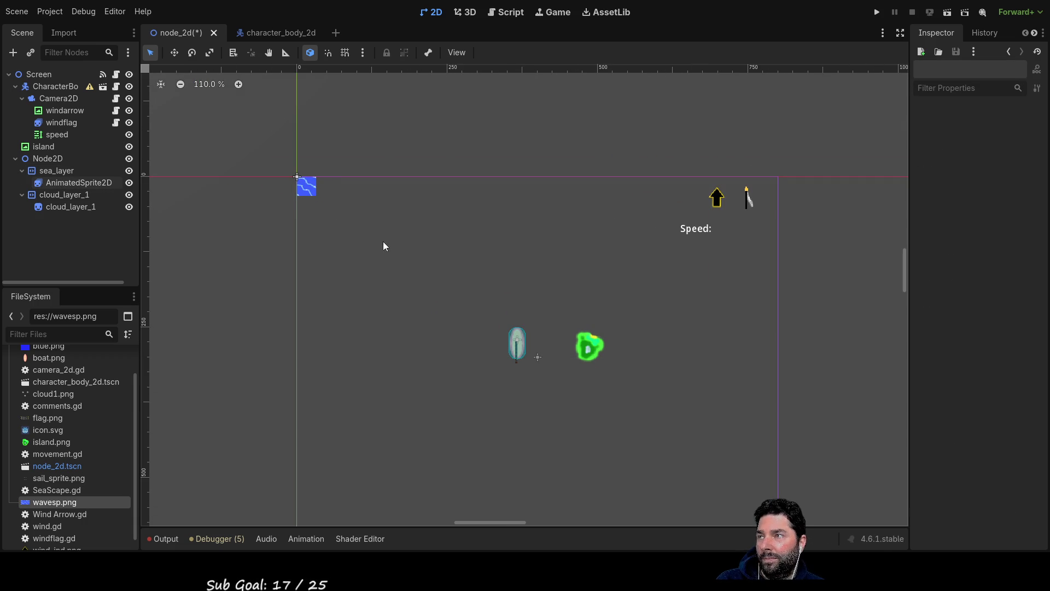
left_click(58, 196)
scroll(445, 346, "down", 10)
scroll(475, 375, "down", 3)
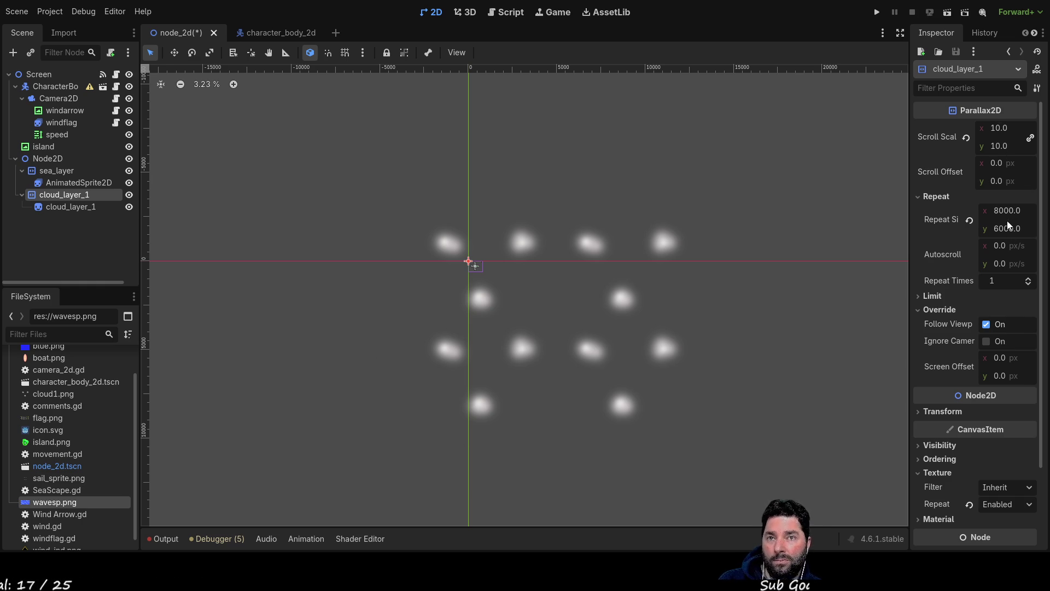
left_click(57, 173)
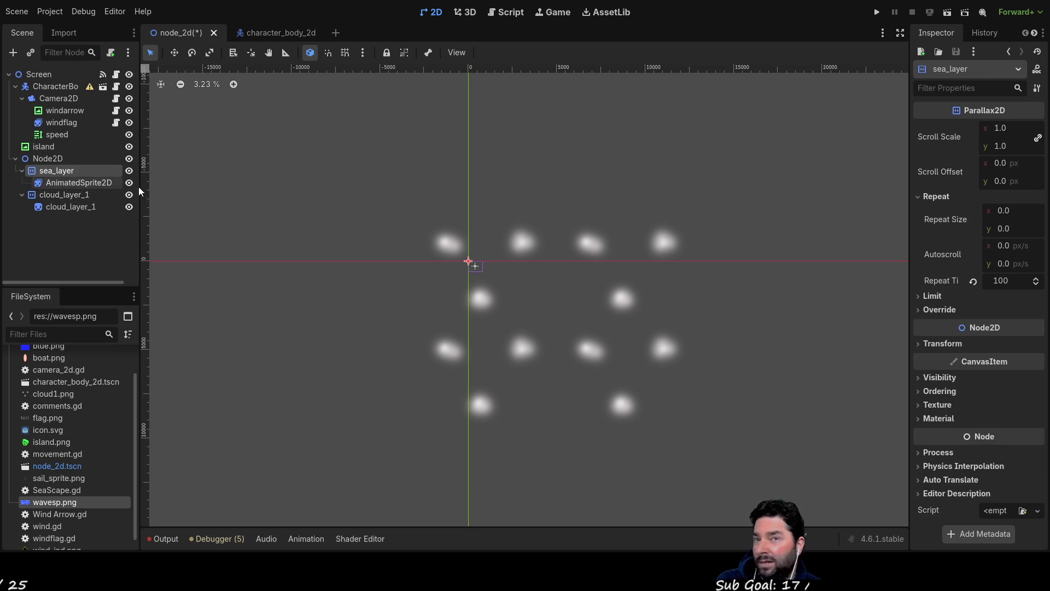
- Set sea_layer's Repeat Size to 32 by 32 and look over the tiled sea
left_click(1004, 211)
type("32")
type("0.32")
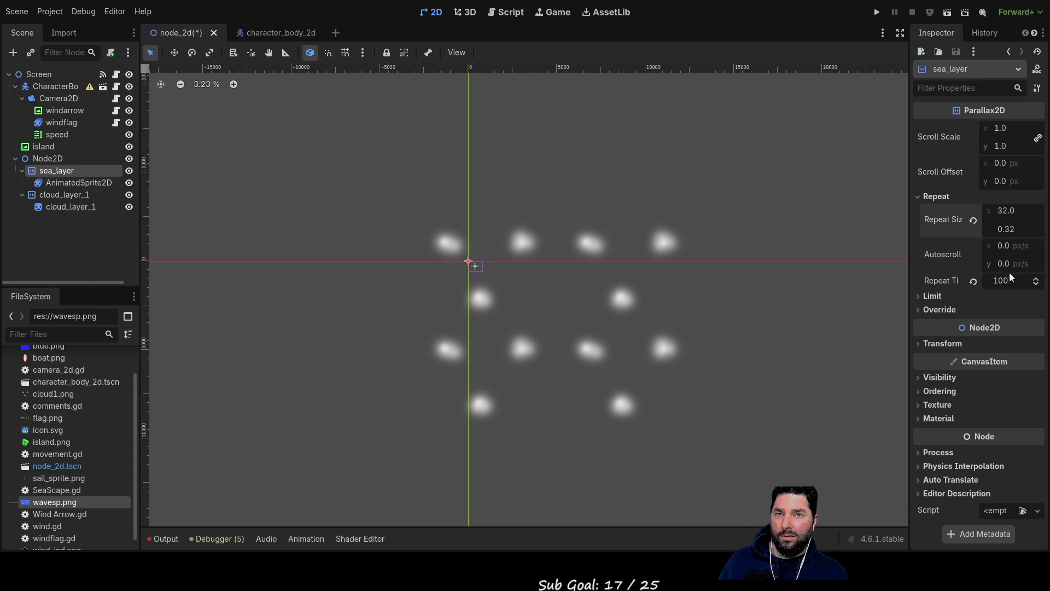
key("BackSpace")
key("BackSpace")
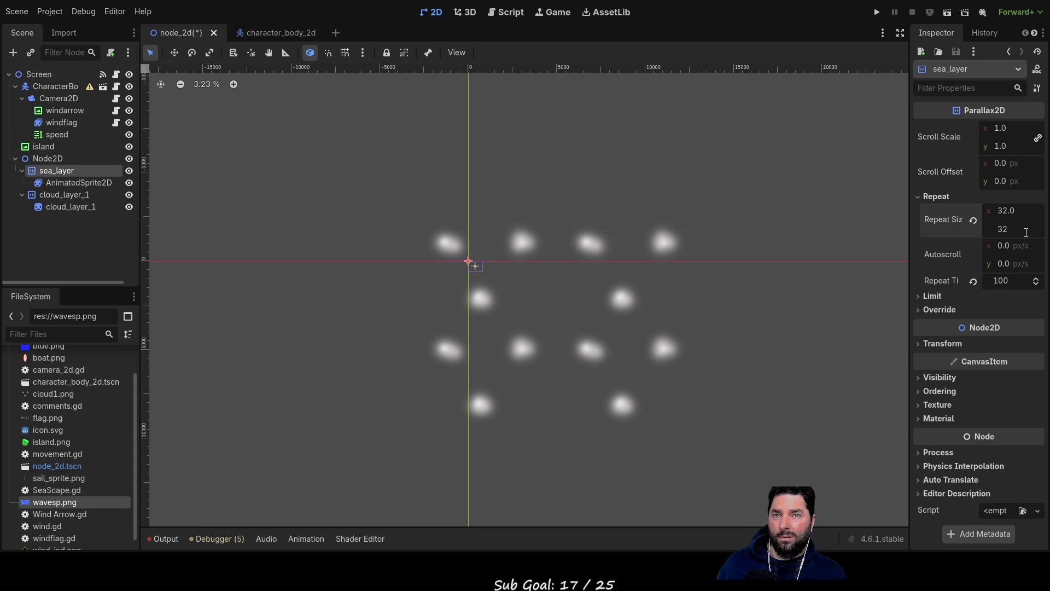
left_click(726, 410)
scroll(501, 298, "up", 7)
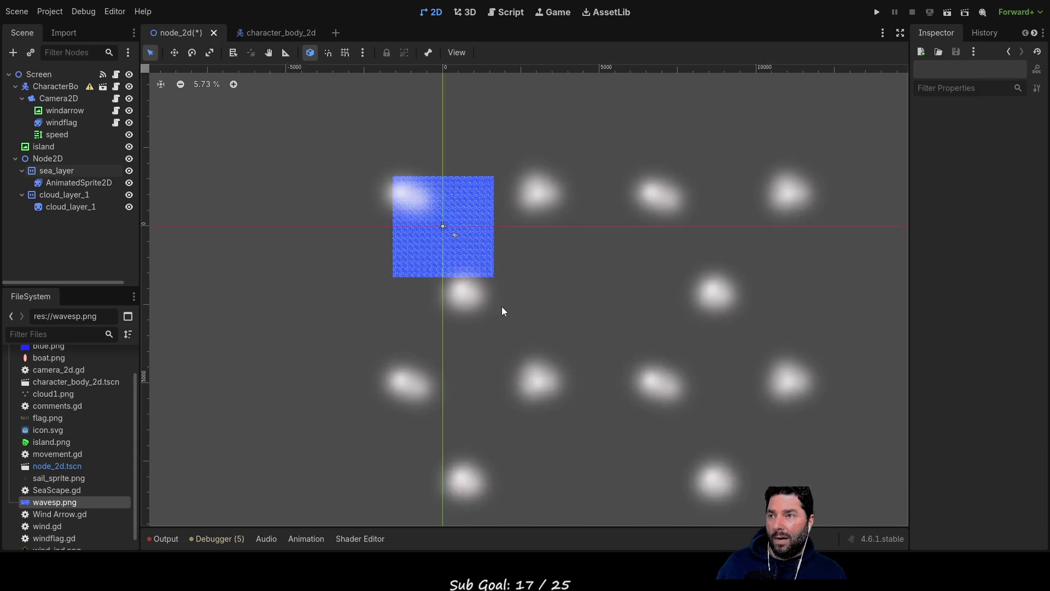
scroll(515, 199, "down", 6)
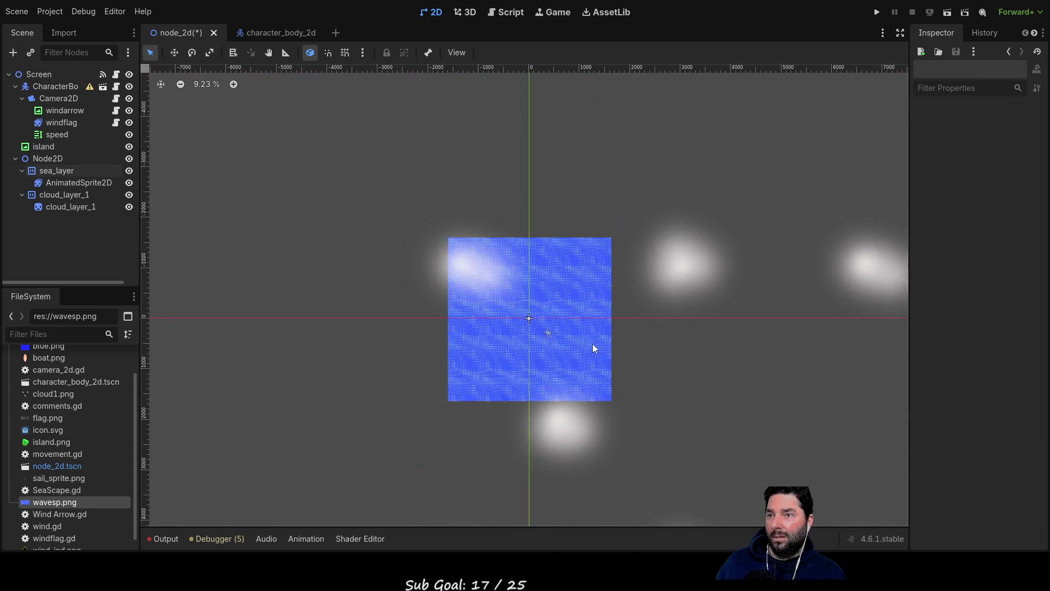
left_click_drag(675, 391, 584, 237)
scroll(555, 235, "up", 10)
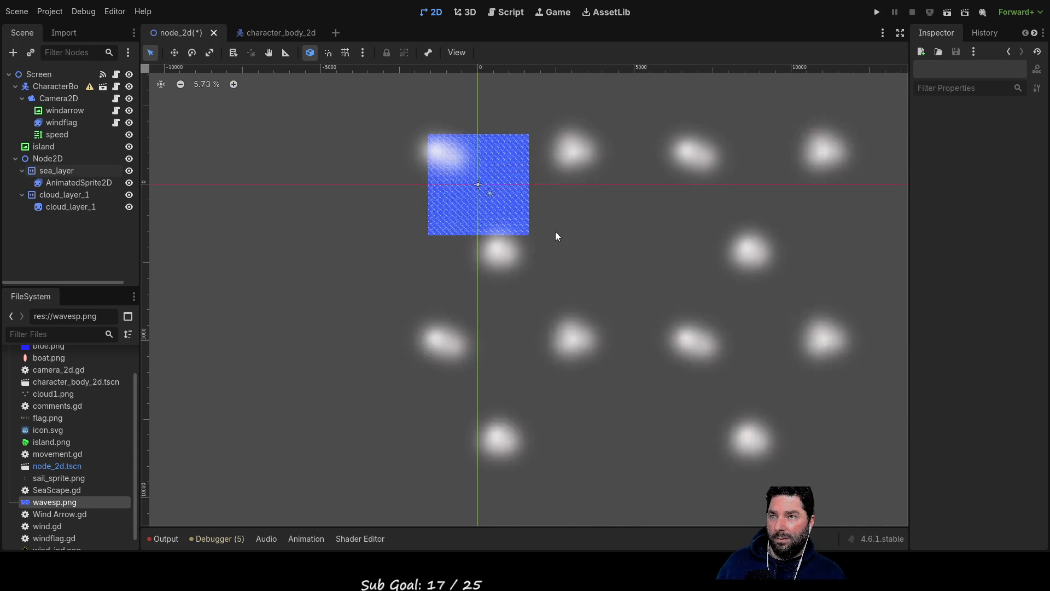
scroll(317, 162, "up", 3)
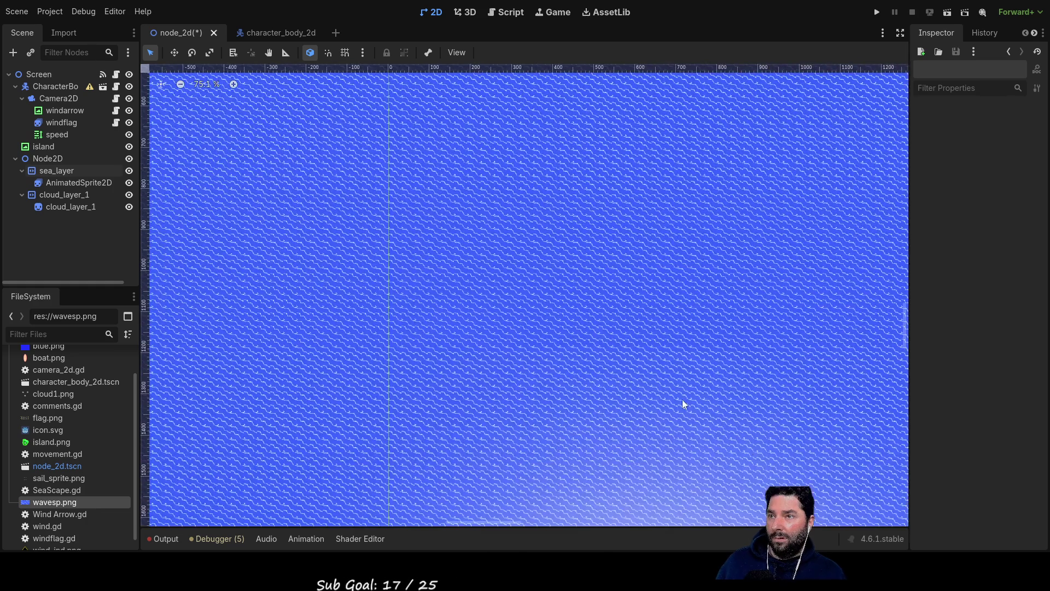
scroll(530, 265, "down", 12)
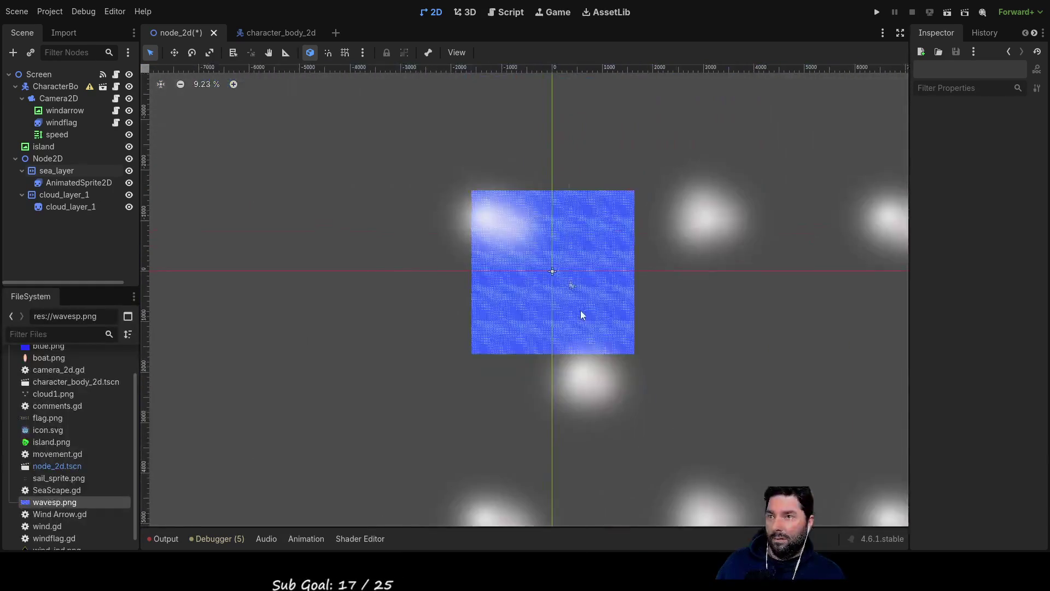
left_click_drag(636, 345, 509, 234)
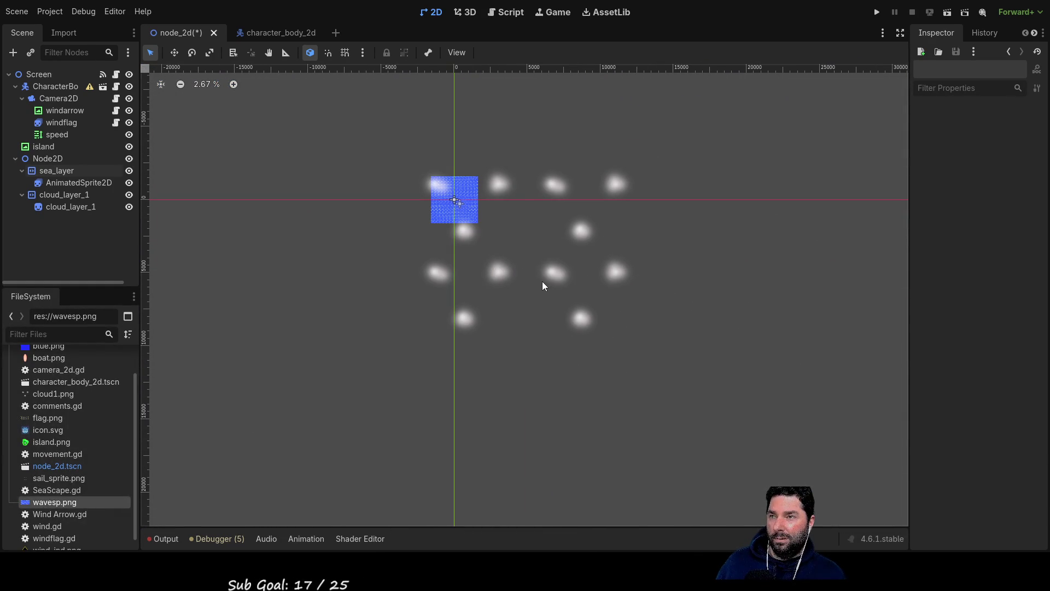
scroll(487, 206, "up", 6)
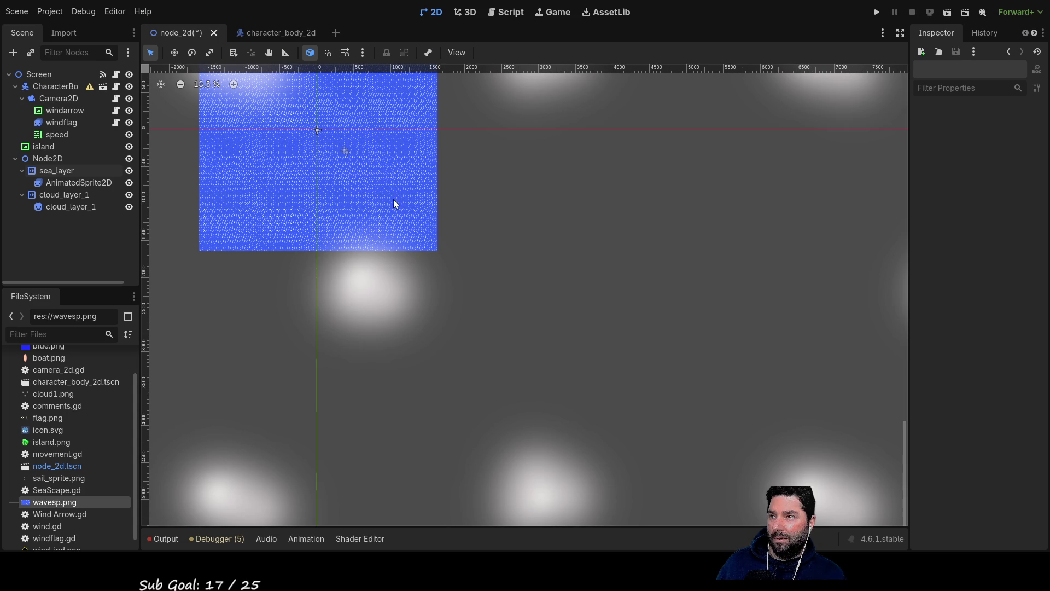
- Switch between sea_layer and its AnimatedSprite2D to inspect the wave frames
left_click(65, 173)
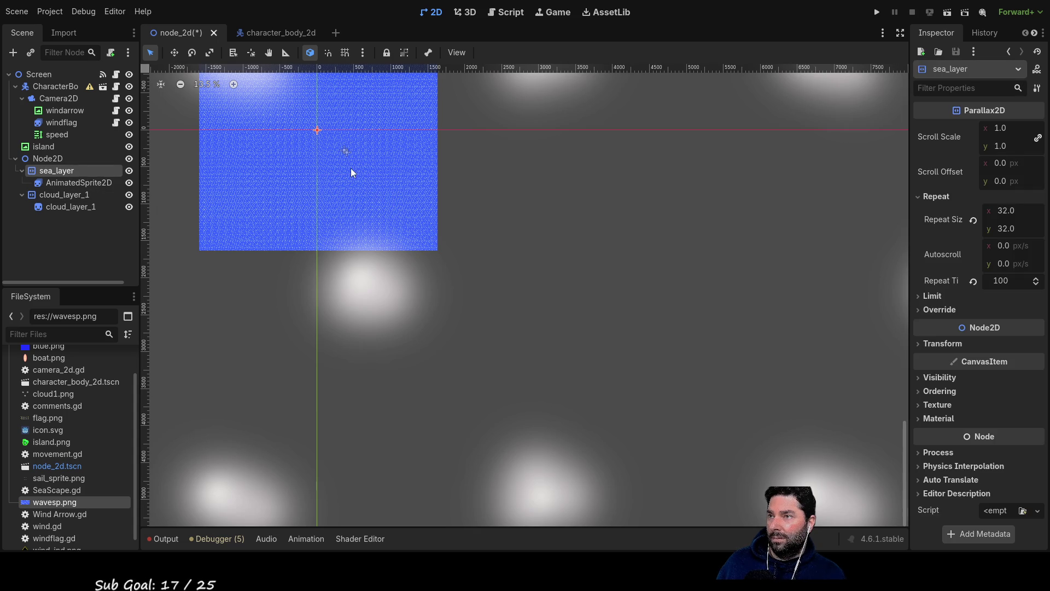
left_click_drag(353, 169, 393, 207)
left_click(85, 182)
left_click_drag(368, 173, 490, 291)
scroll(452, 233, "up", 1)
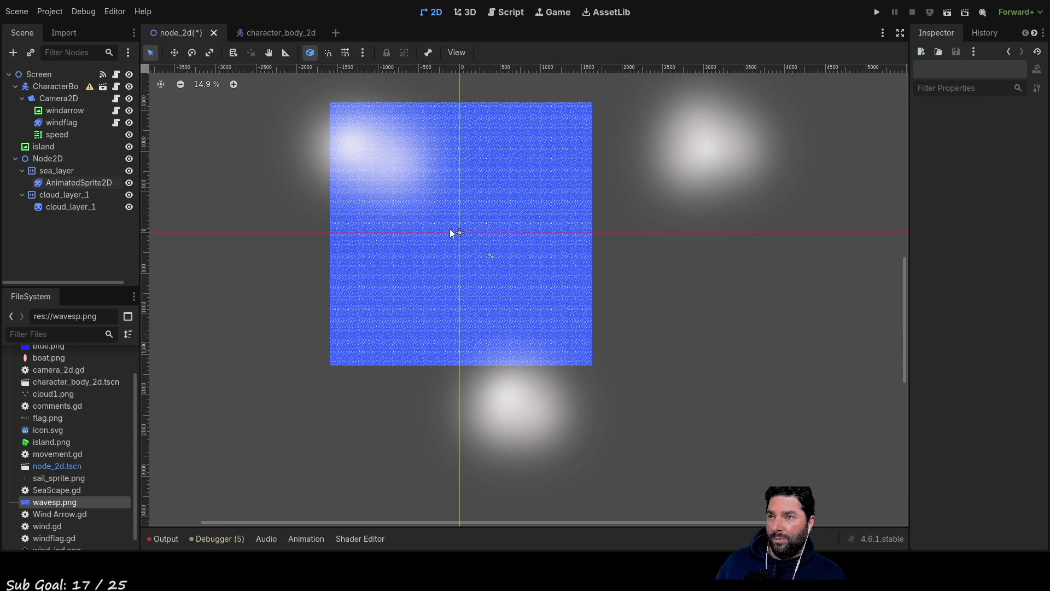
left_click(76, 186)
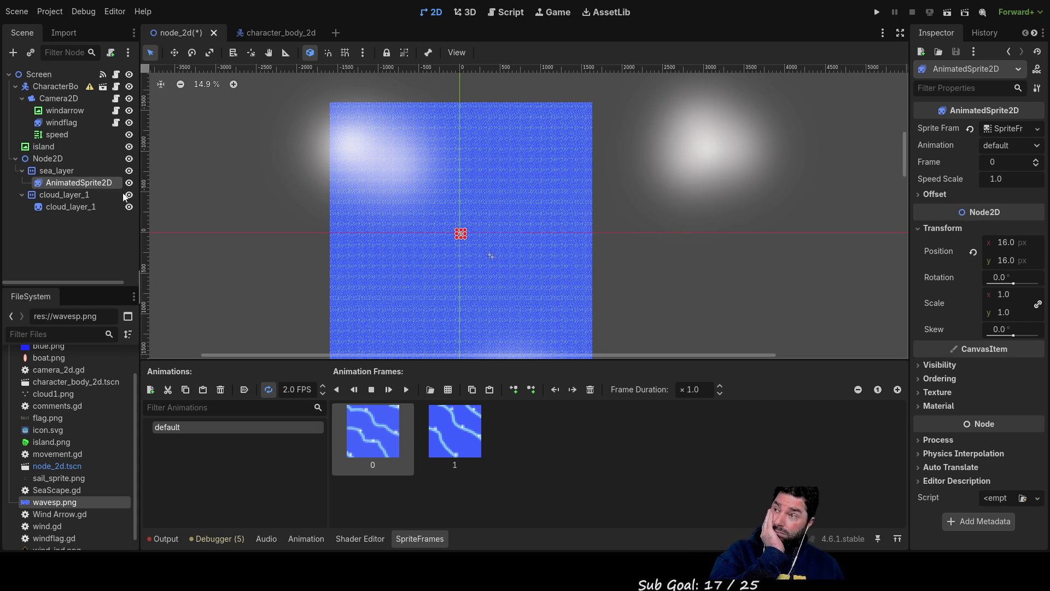
left_click(56, 170)
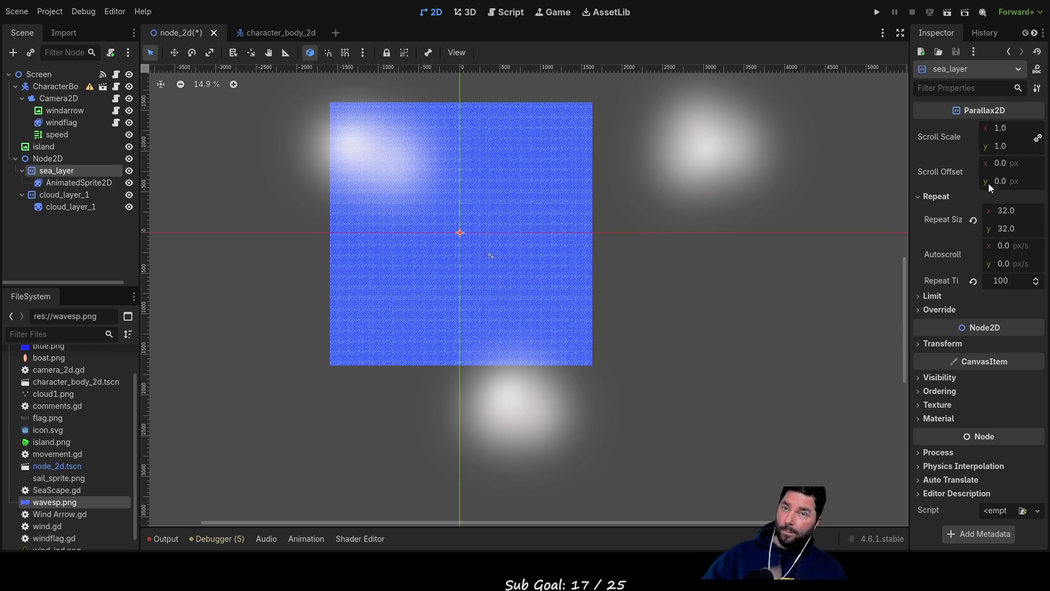
- Enter Scroll Offset x 300 and y 150 for sea_layer's Parallax2D
left_click(1003, 164)
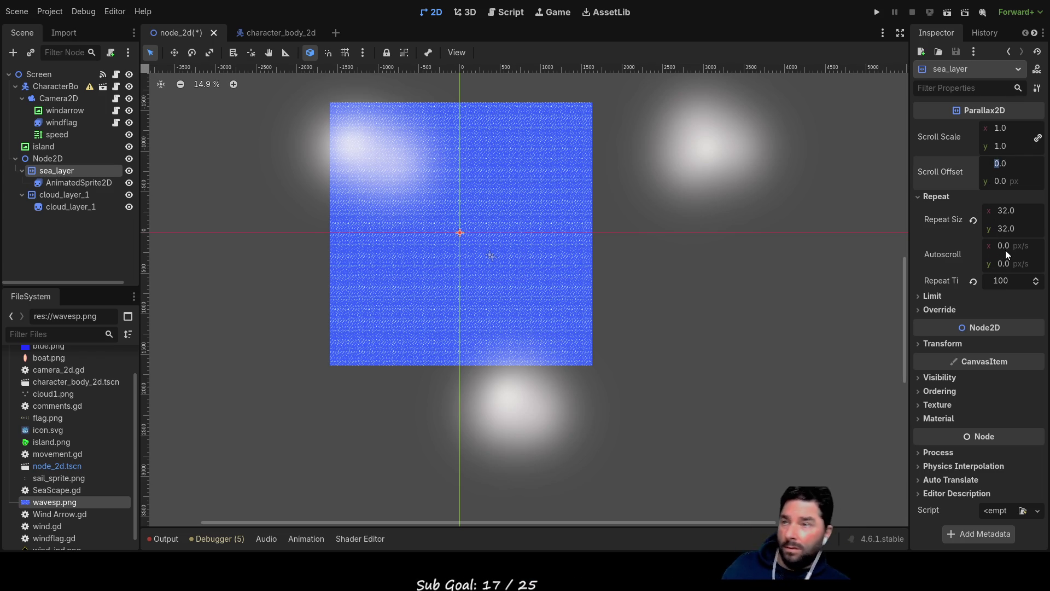
type("0")
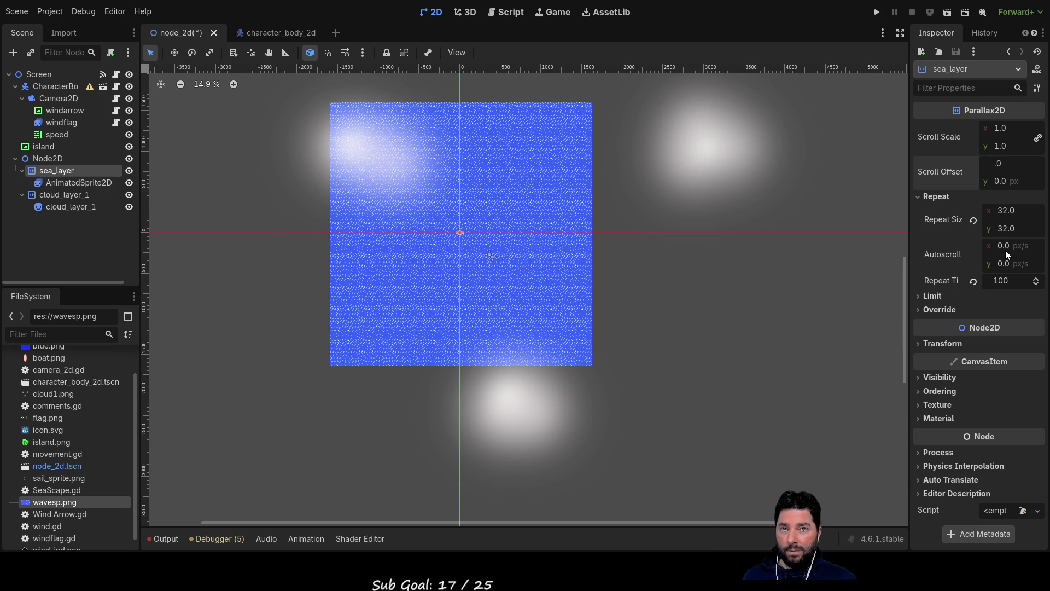
key("BackSpace")
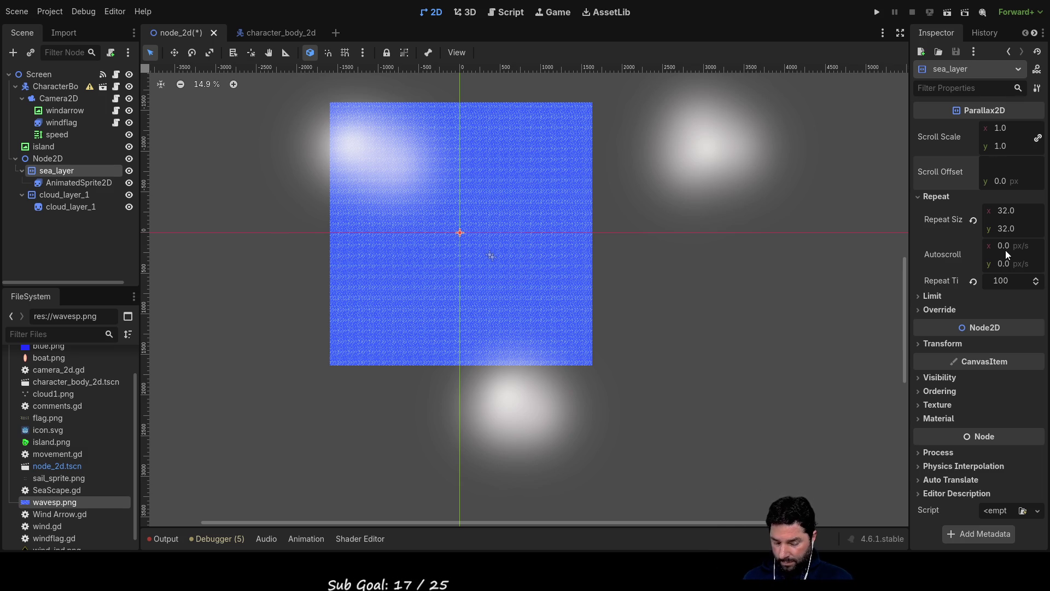
type("300")
key("Return")
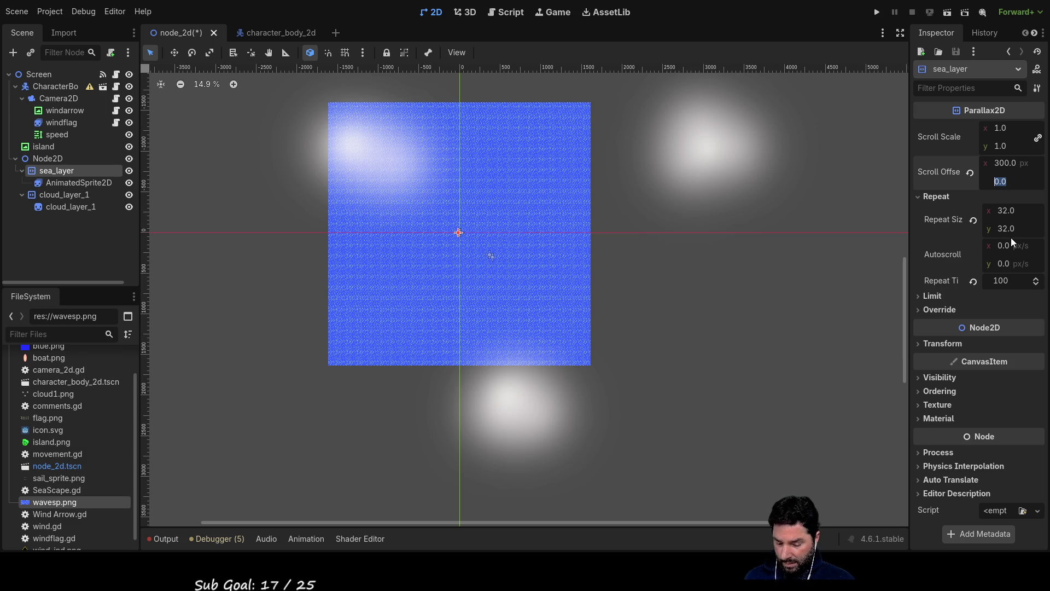
type("150")
key("Return")
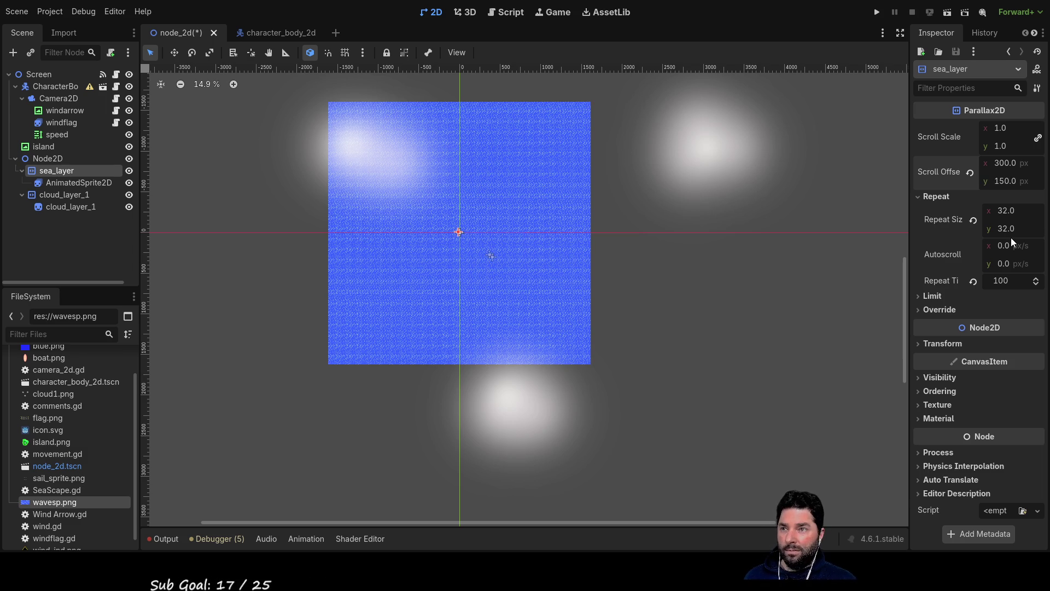
left_click(613, 289)
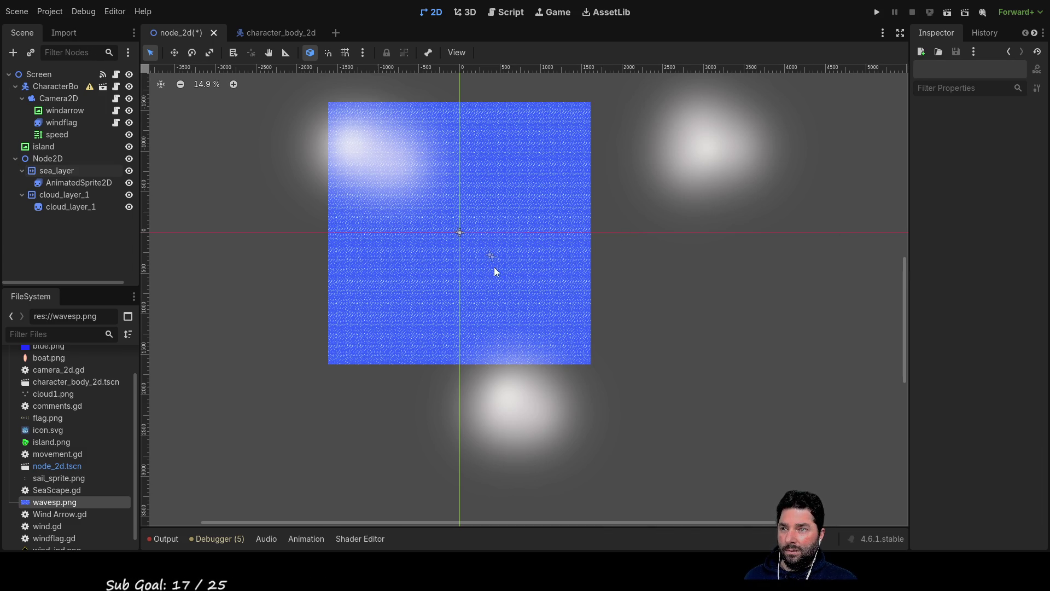
- Zoom and pan across the scene to survey the tiled sea
scroll(498, 272, "up", 15)
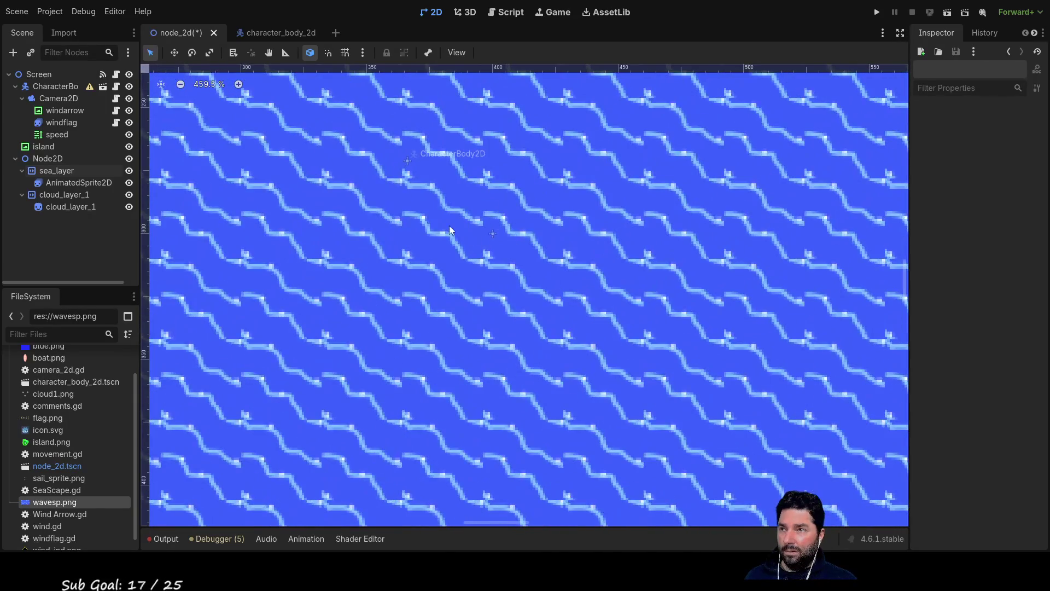
scroll(448, 225, "down", 16)
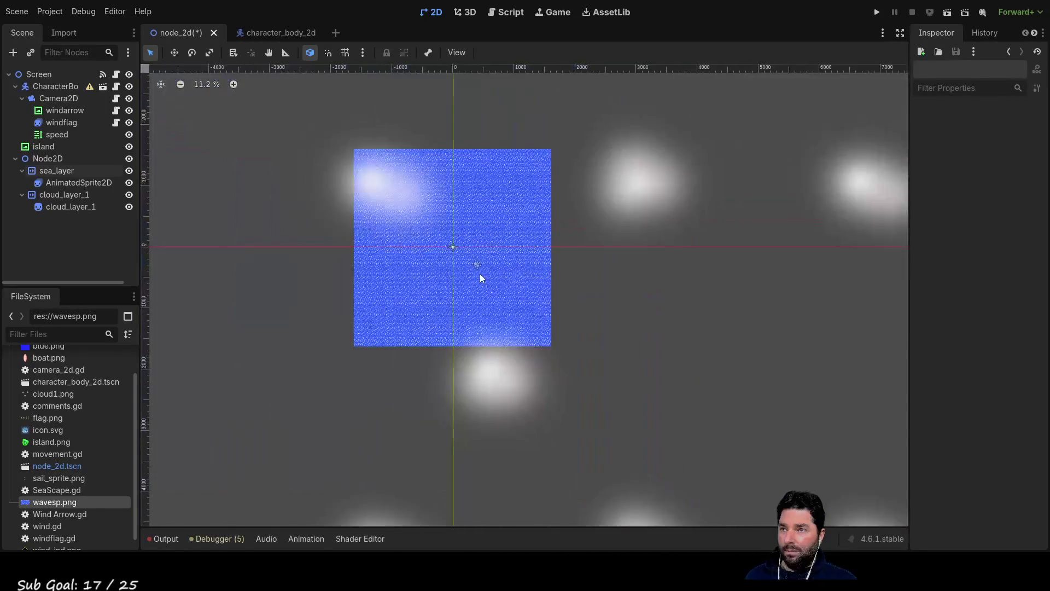
scroll(481, 279, "down", 6)
mouse_move(572, 286)
left_mouse_down()
mouse_move(536, 159)
mouse_move(568, 206)
left_mouse_up()
scroll(537, 204, "up", 9)
scroll(453, 206, "up", 4)
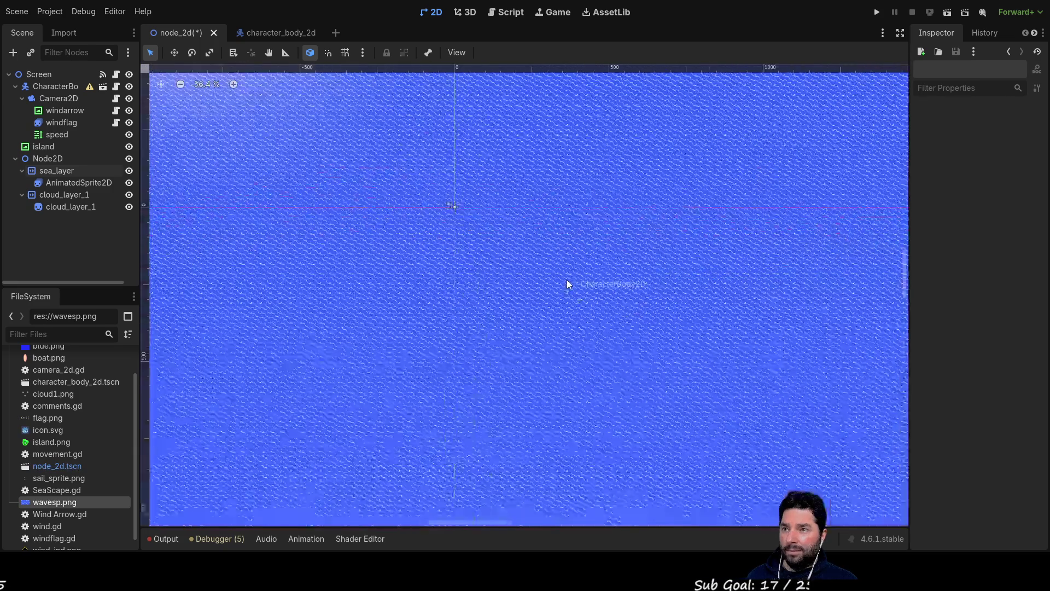
scroll(567, 280, "down", 11)
scroll(648, 328, "down", 3)
- Recenter the sea square, then select the island node and zoom in
left_click_drag(675, 342, 457, 122)
left_click_drag(476, 204, 530, 257)
scroll(569, 273, "up", 10)
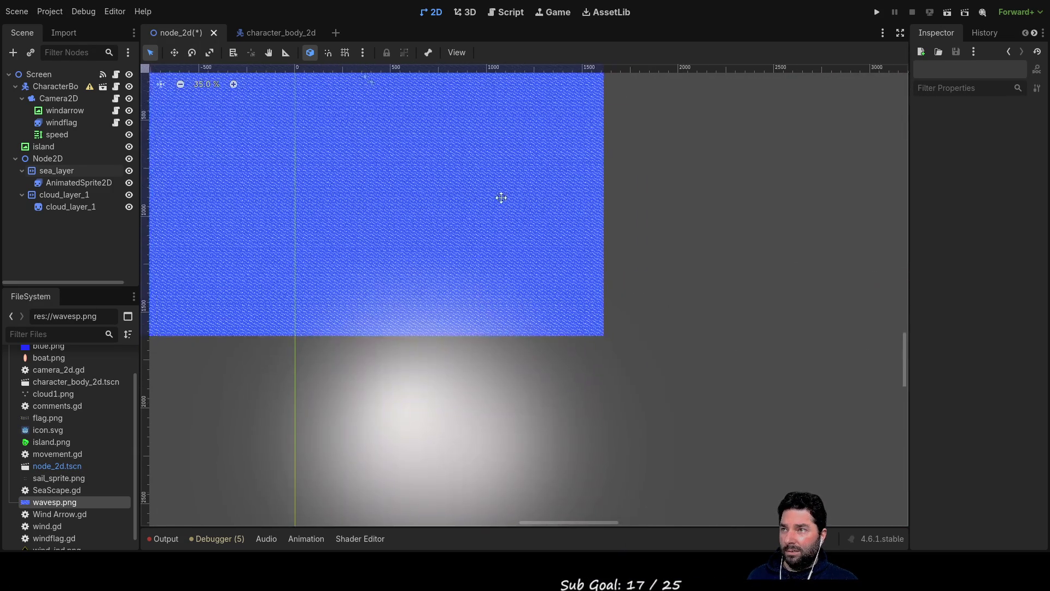
scroll(616, 310, "up", 4)
scroll(457, 228, "up", 3)
scroll(491, 254, "down", 5)
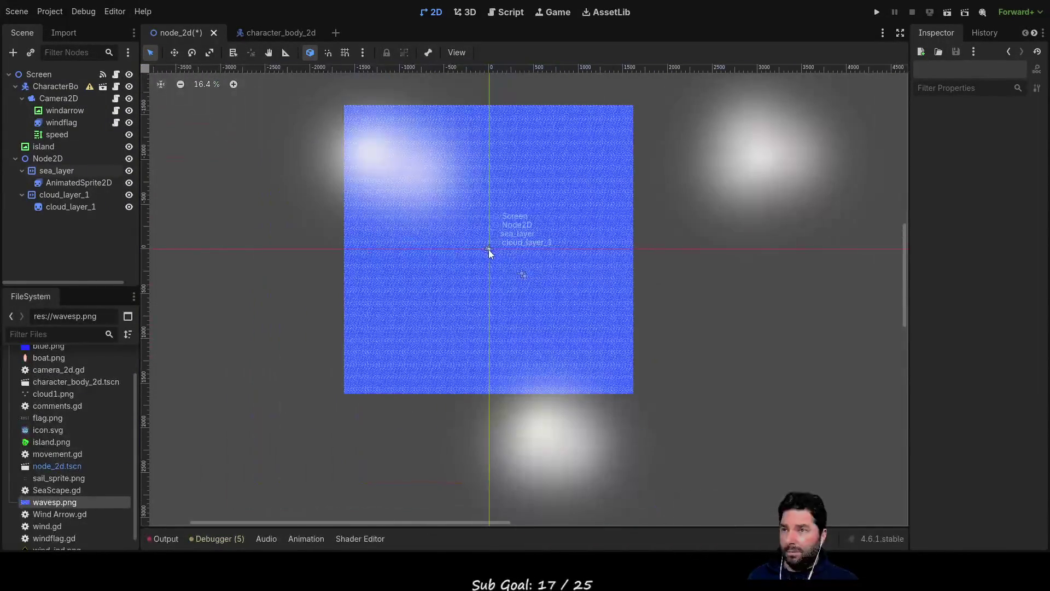
left_click(50, 147)
scroll(556, 280, "up", 12)
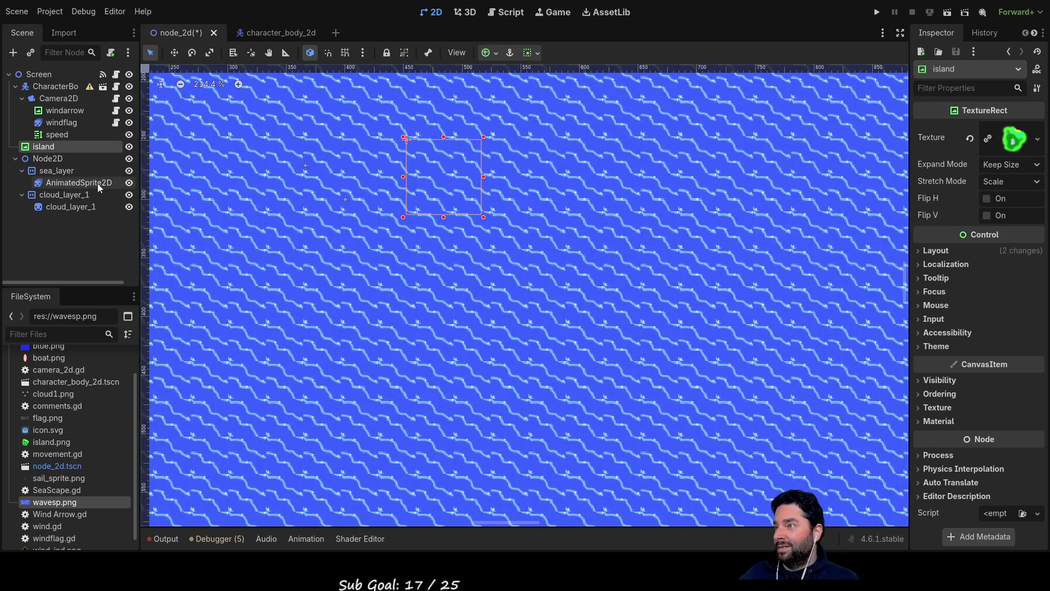
- Select sea_layer and review its Transform, Override and Visibility sections
left_click(63, 175)
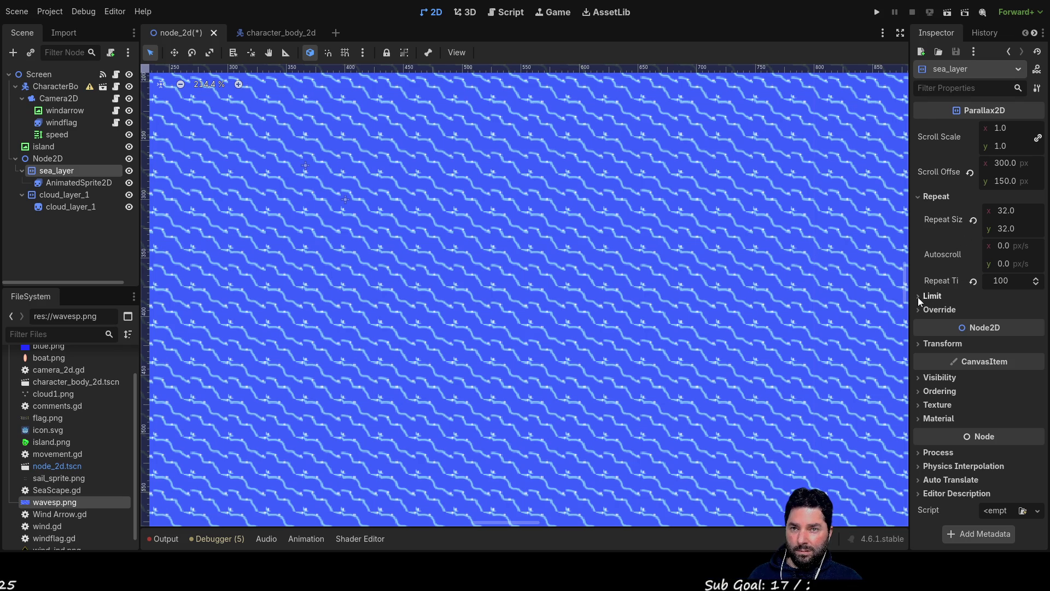
left_click(919, 344)
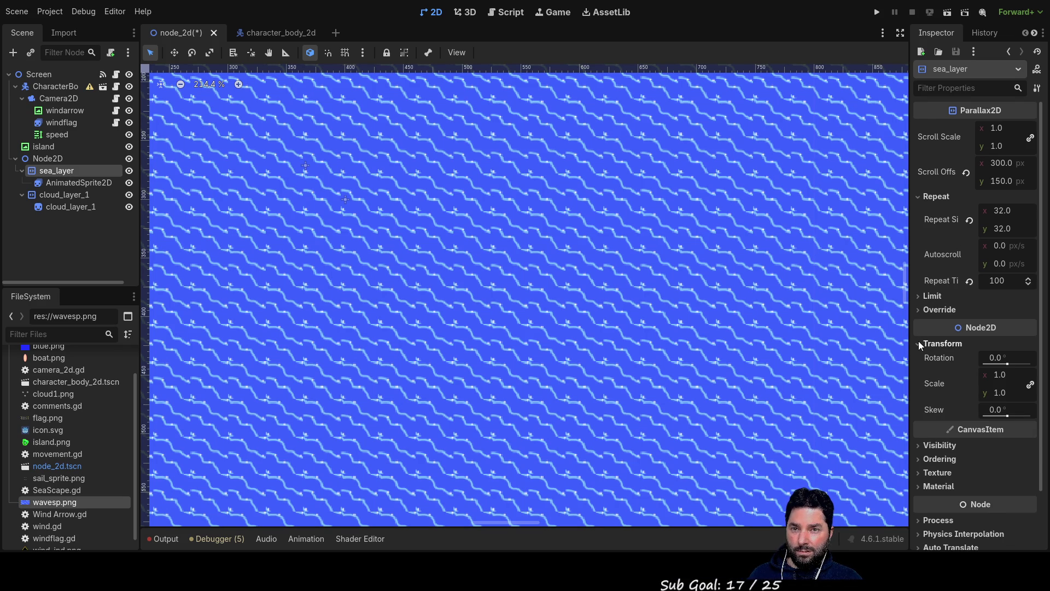
left_click(919, 343)
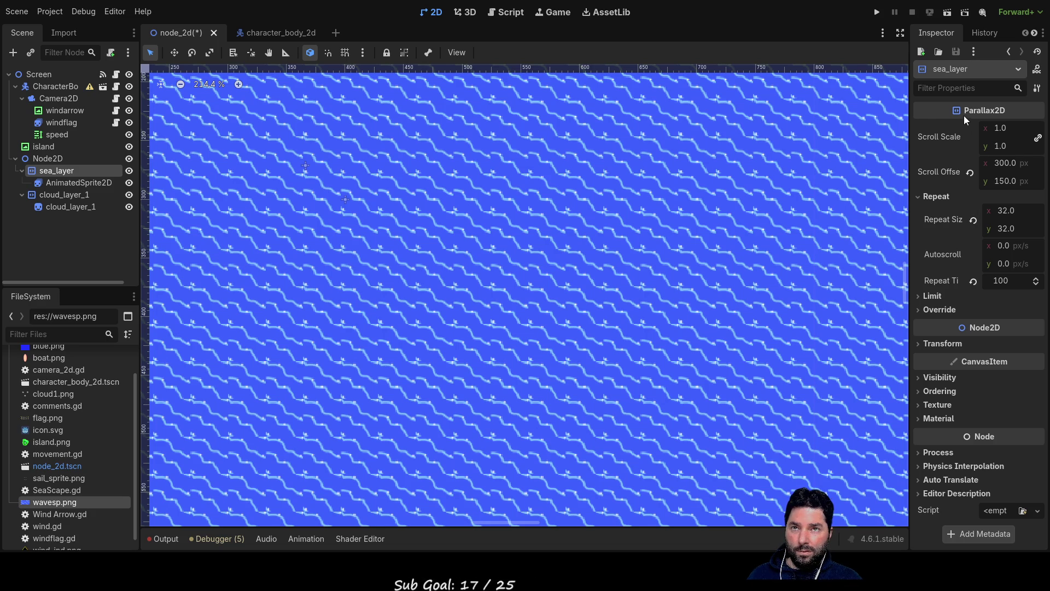
left_click(918, 310)
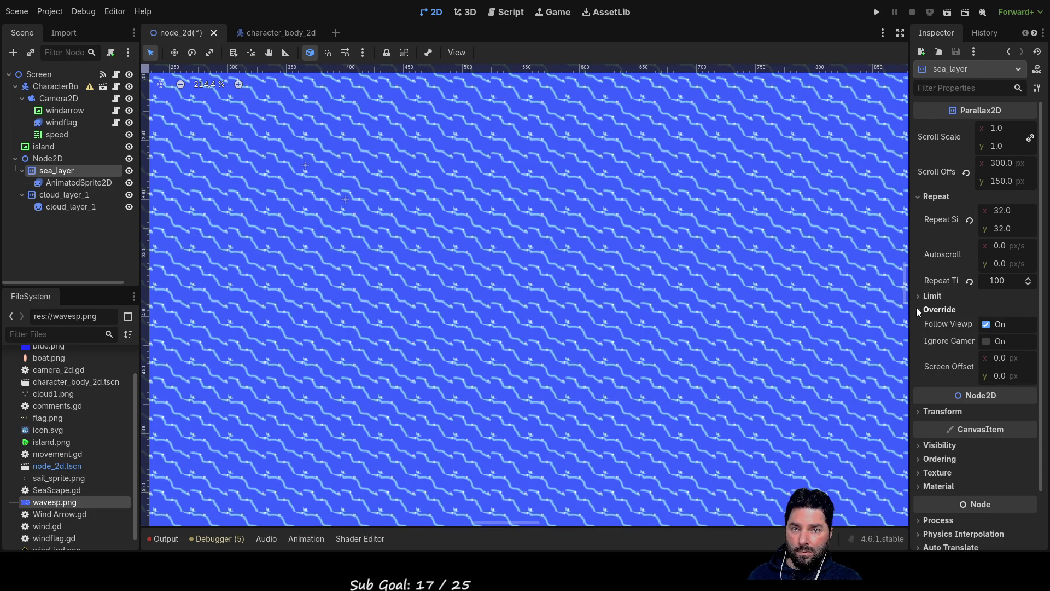
left_click(917, 310)
left_click(917, 344)
left_click(918, 343)
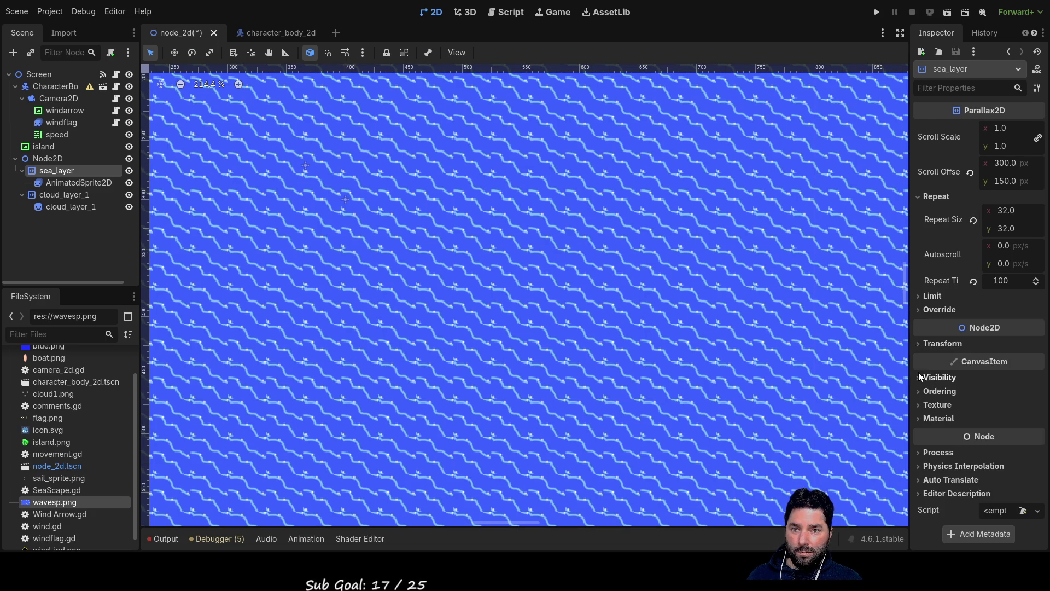
left_click(918, 377)
left_click(918, 377)
left_click(919, 343)
left_click(919, 343)
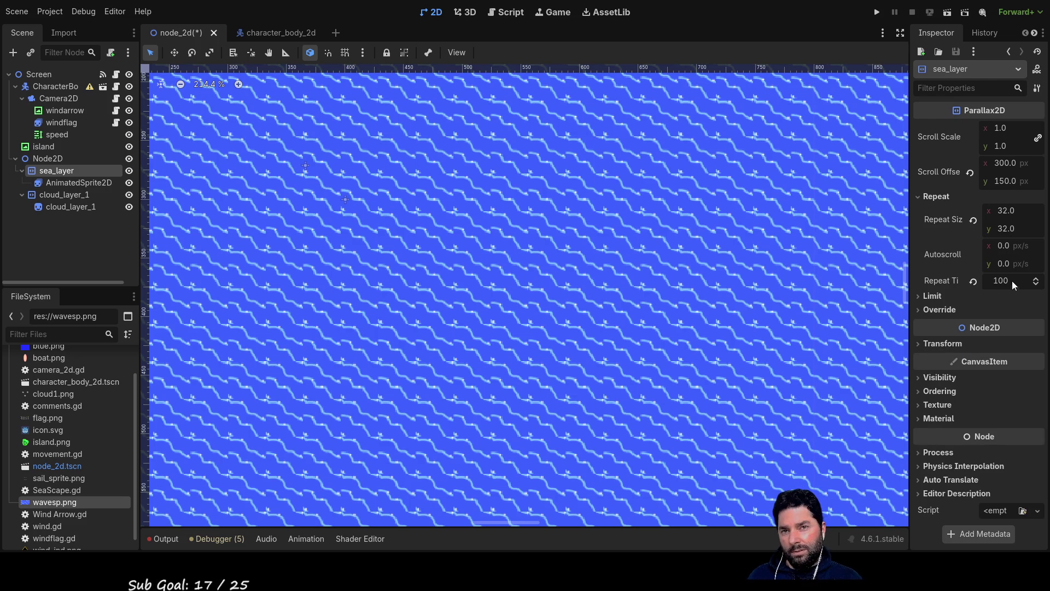
- Check sea_layer's Limit, Override and Visibility settings, then select the AnimatedSprite2D
left_click(922, 198)
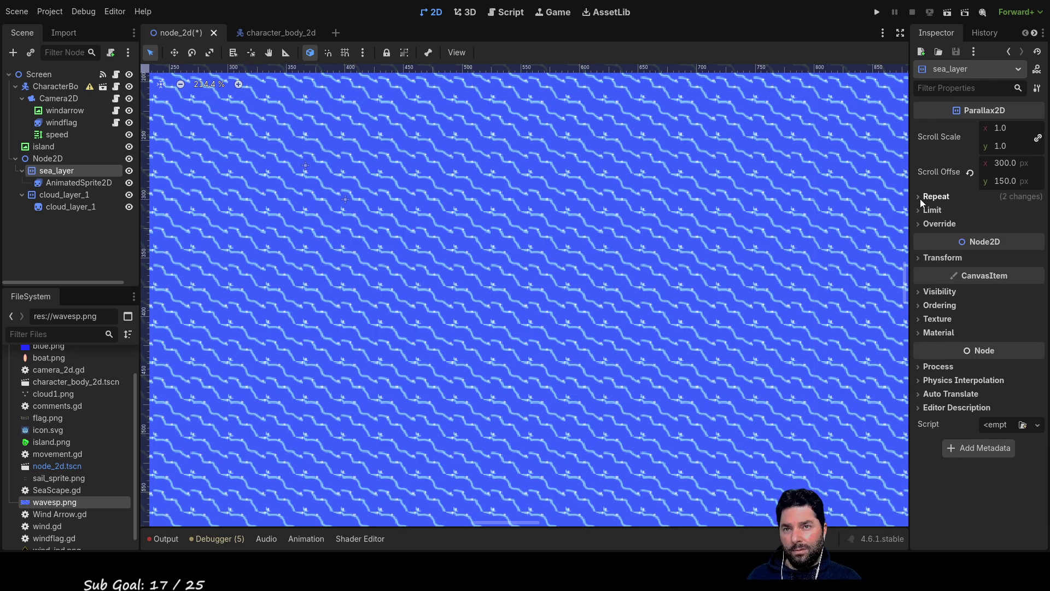
left_click(920, 210)
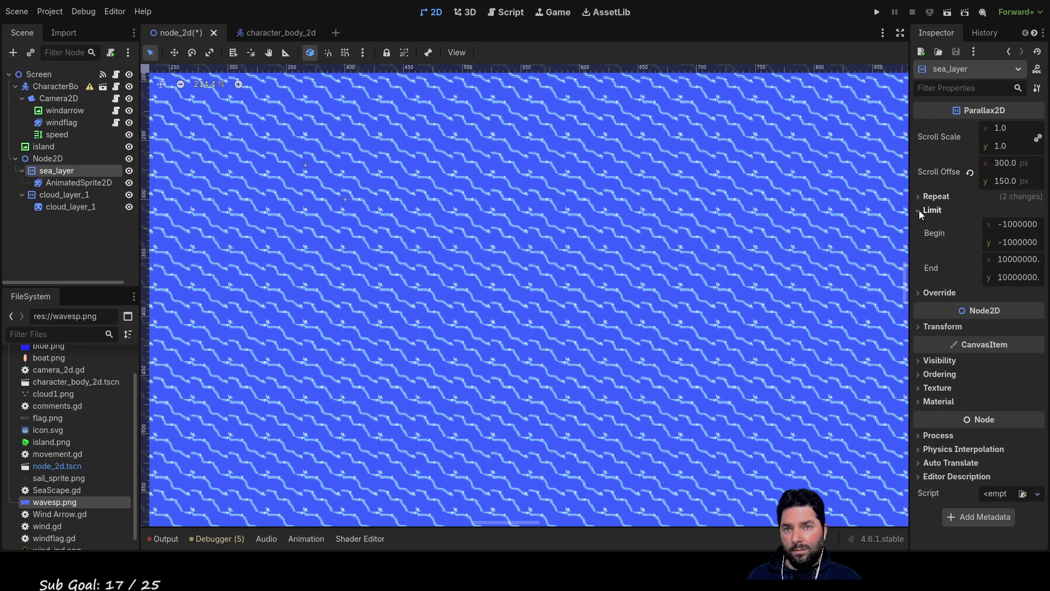
left_click(919, 210)
left_click(919, 223)
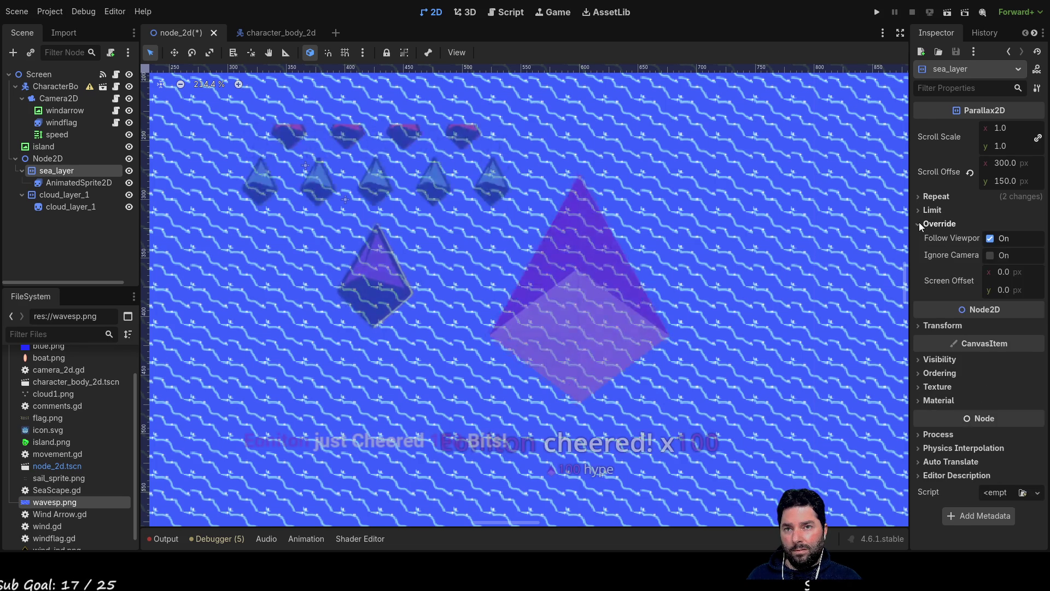
left_click(919, 222)
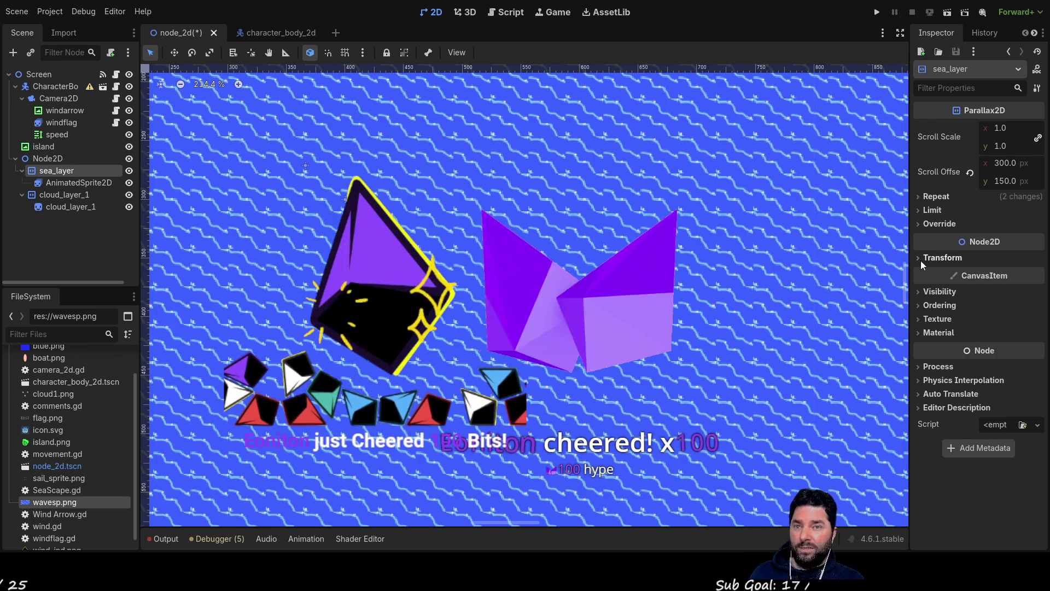
left_click(919, 292)
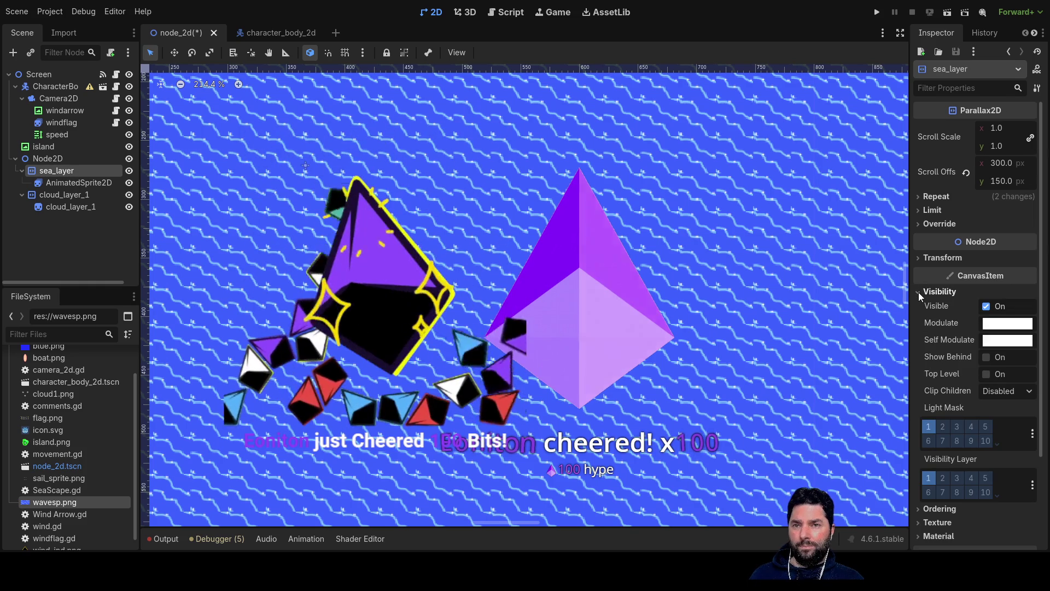
left_click(919, 292)
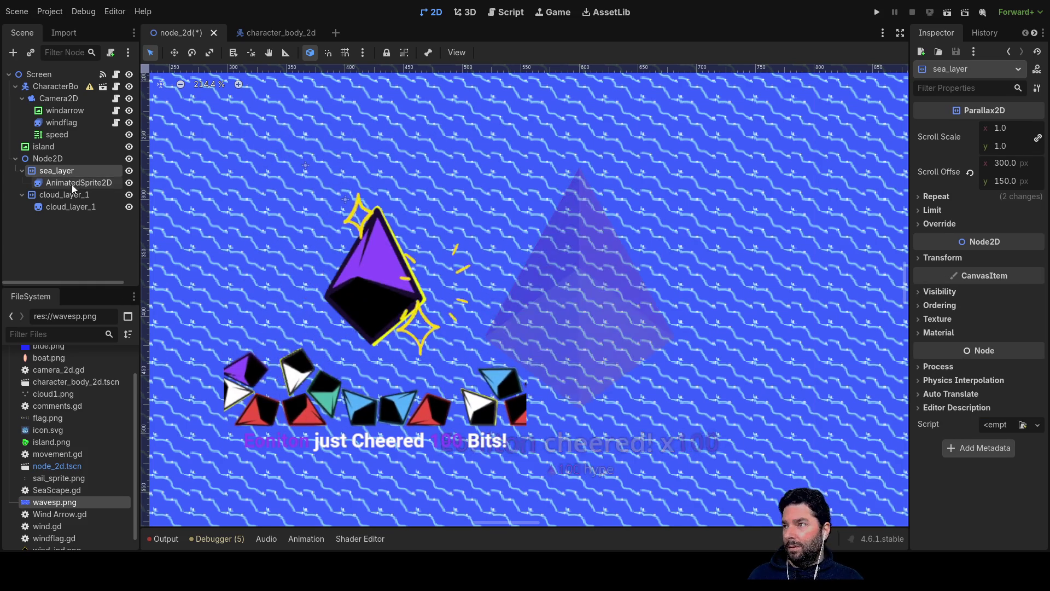
left_click(65, 180)
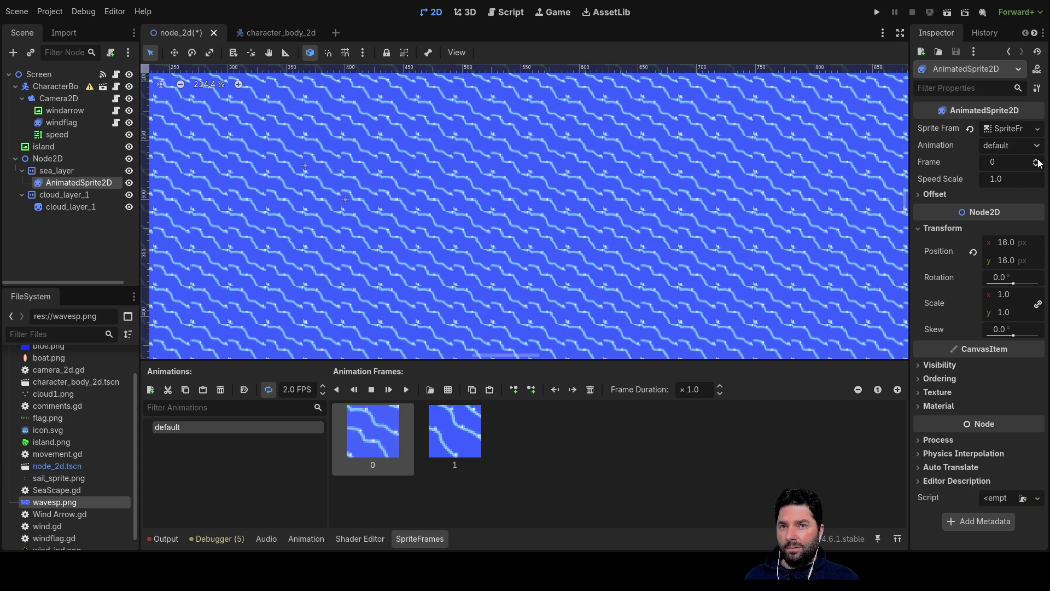
- Flip the sea sprite between frames 1 and 0, then view cloud_layer_1's Scroll Scale 10 and 8000×6000 repeat
left_click(1036, 160)
left_click(1037, 165)
left_click(1036, 161)
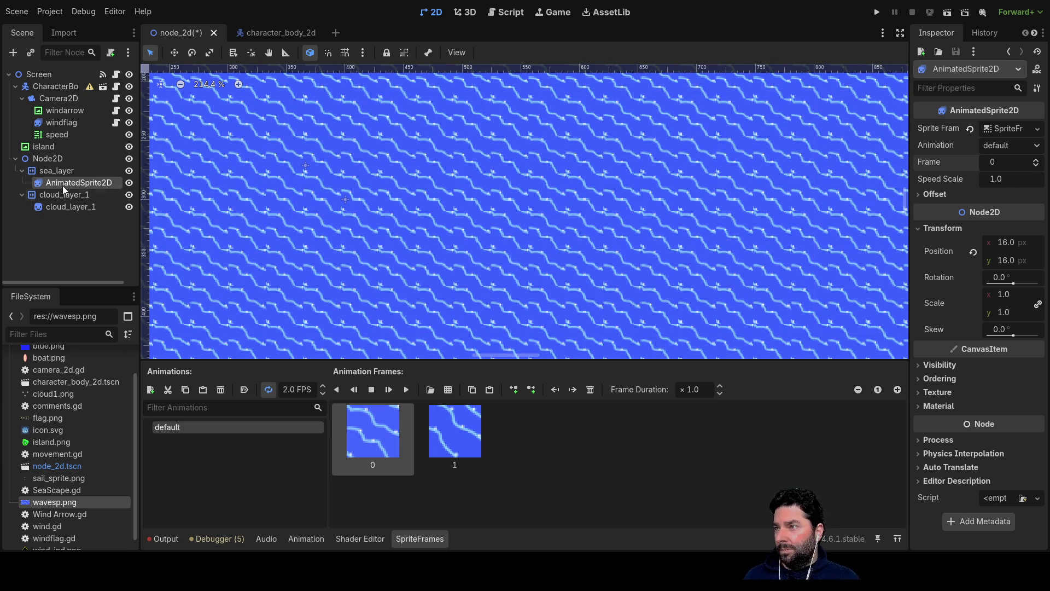
left_click(58, 170)
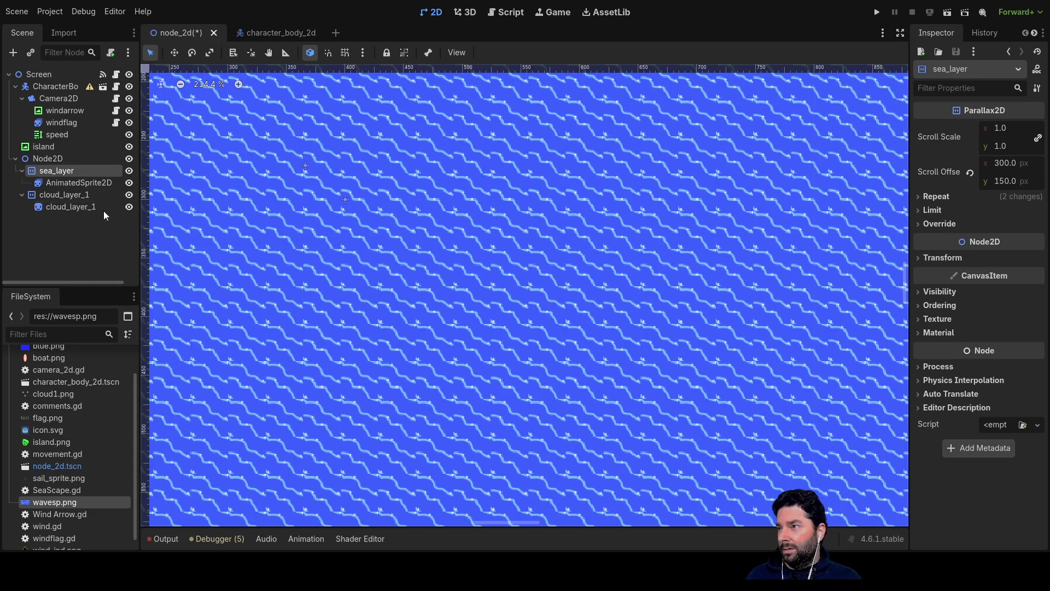
left_click(58, 194)
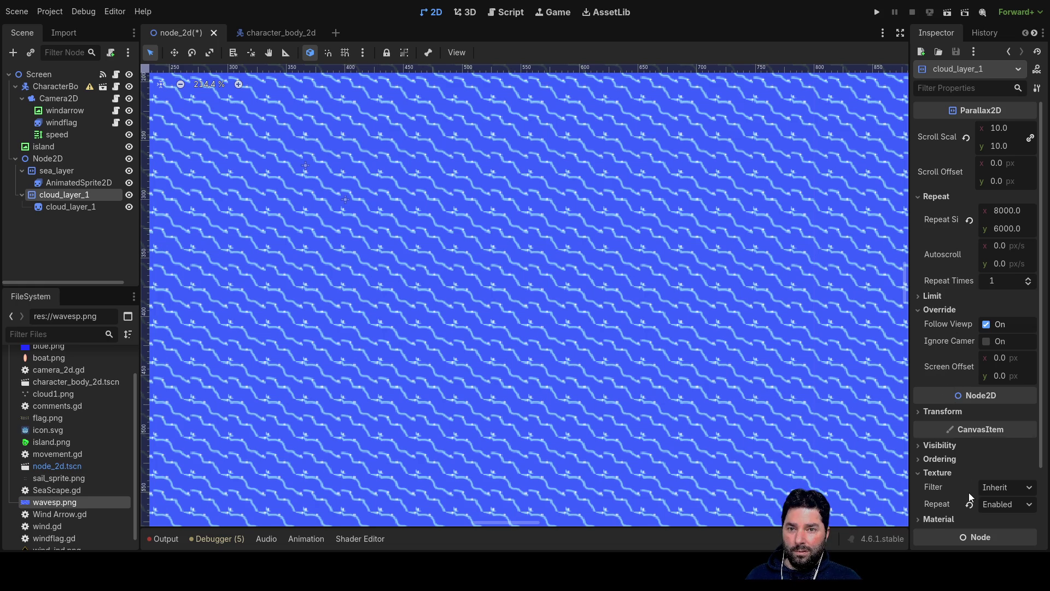
- Compare Node2D, sea_layer and cloud_layer_1 properties, then select Node2D
scroll(970, 492, "down", 3)
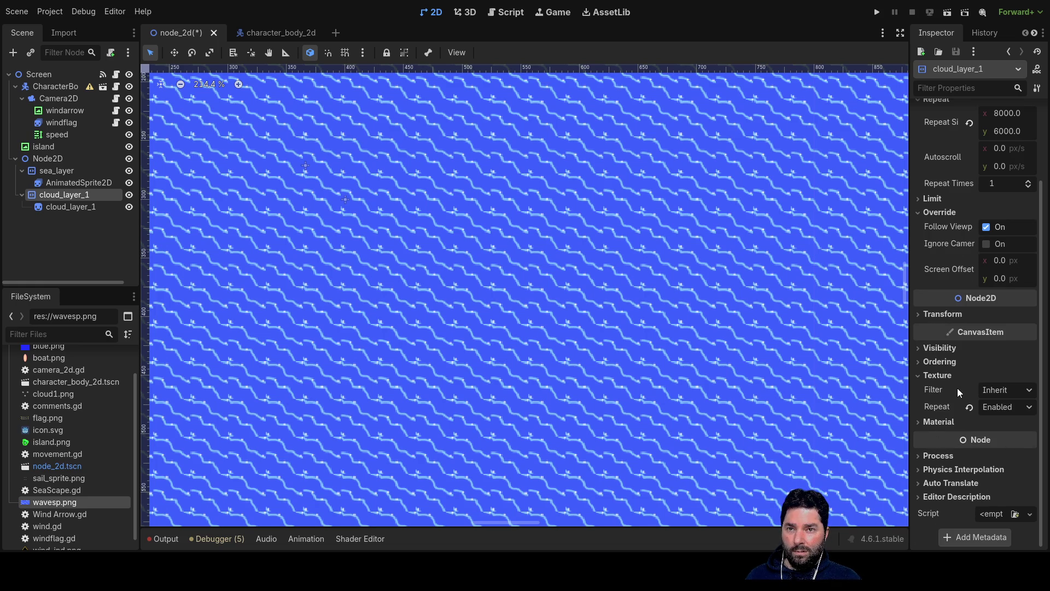
scroll(957, 389, "up", 3)
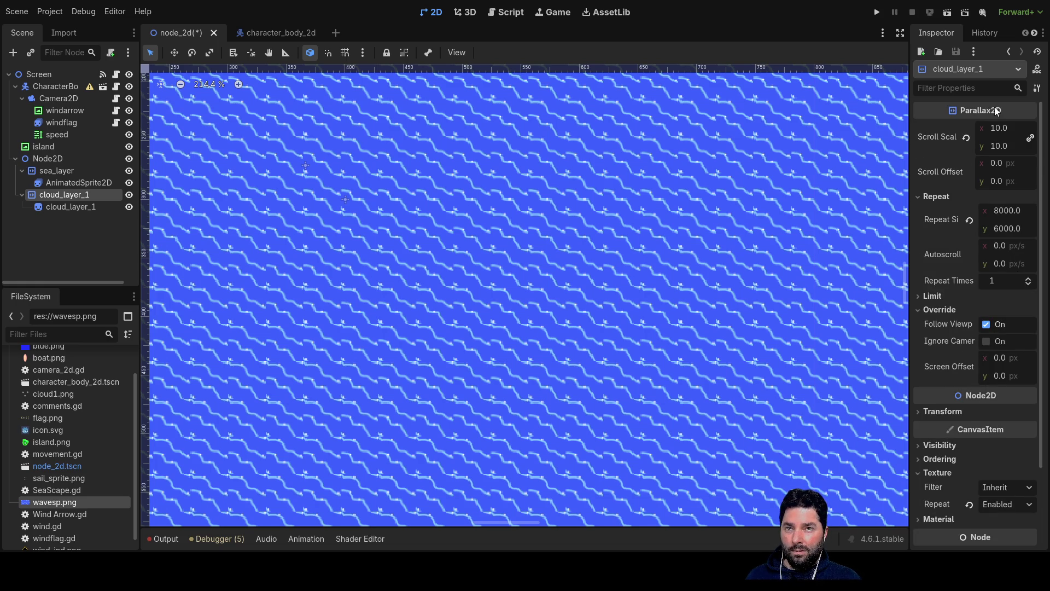
left_click(56, 160)
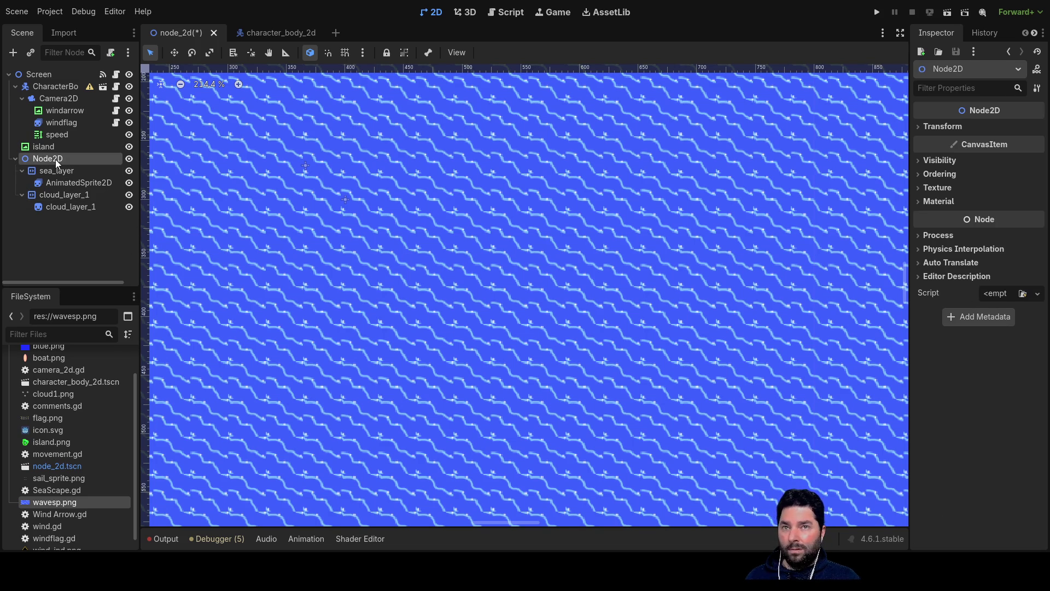
left_click(57, 170)
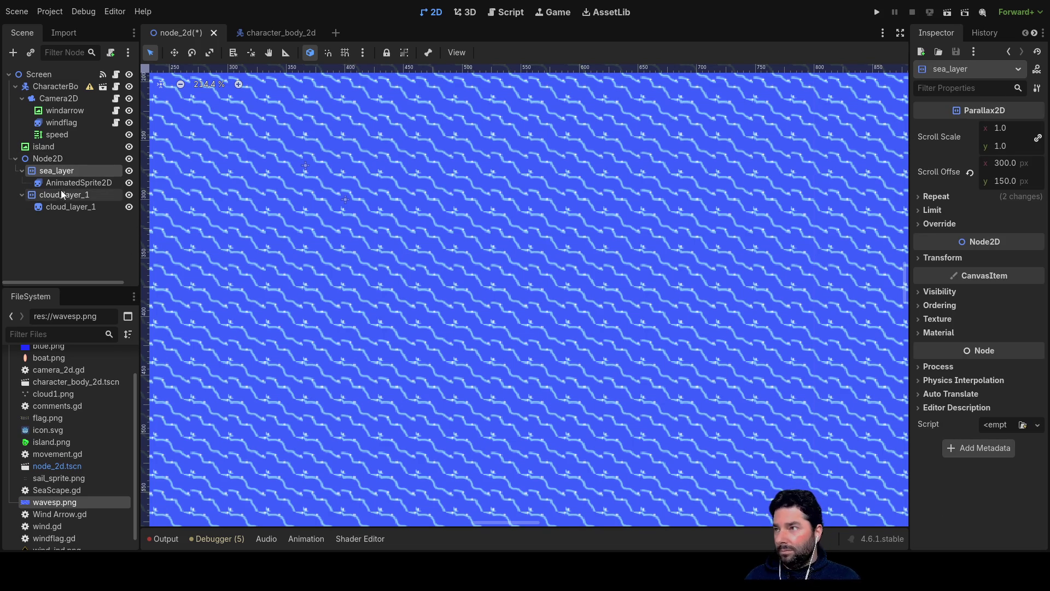
left_click(61, 194)
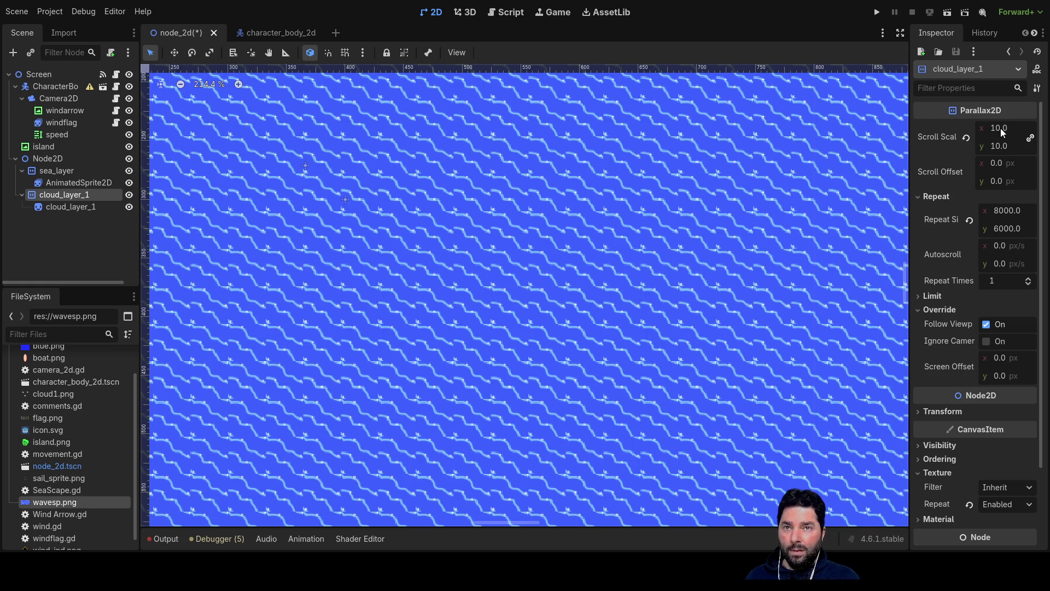
left_click(56, 171)
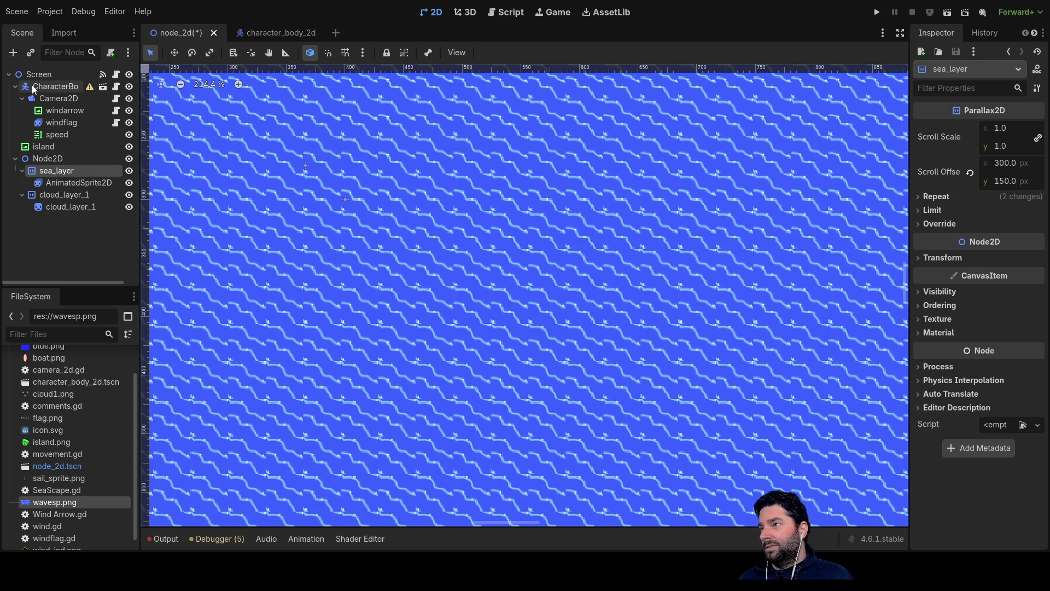
left_click(41, 159)
- Make Node2D Screen's first child, then test-run the game and stop it with F8
left_click_drag(40, 159, 34, 80)
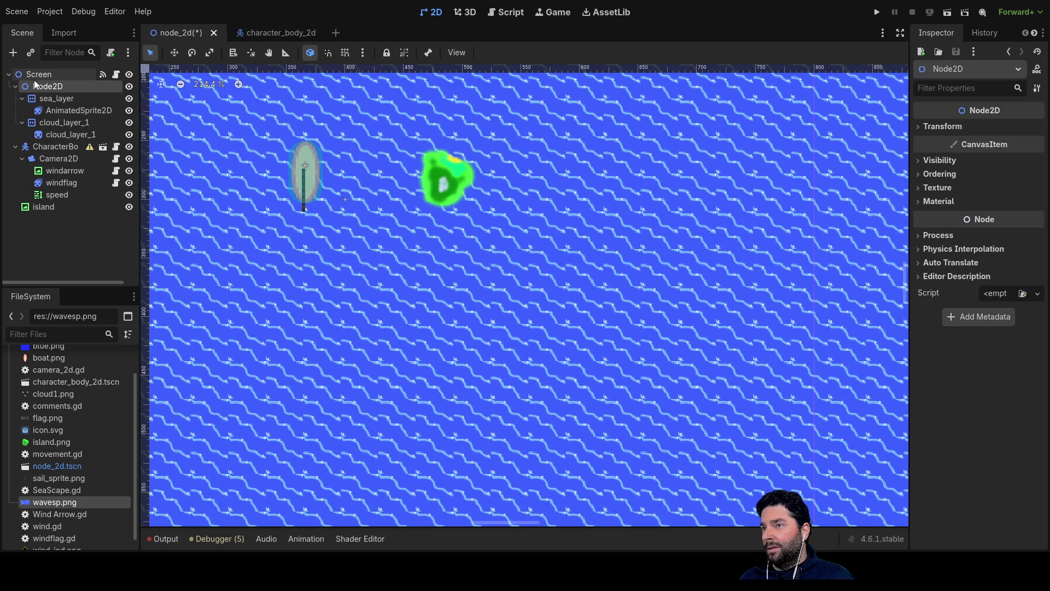
scroll(383, 307, "down", 10)
scroll(408, 313, "up", 4)
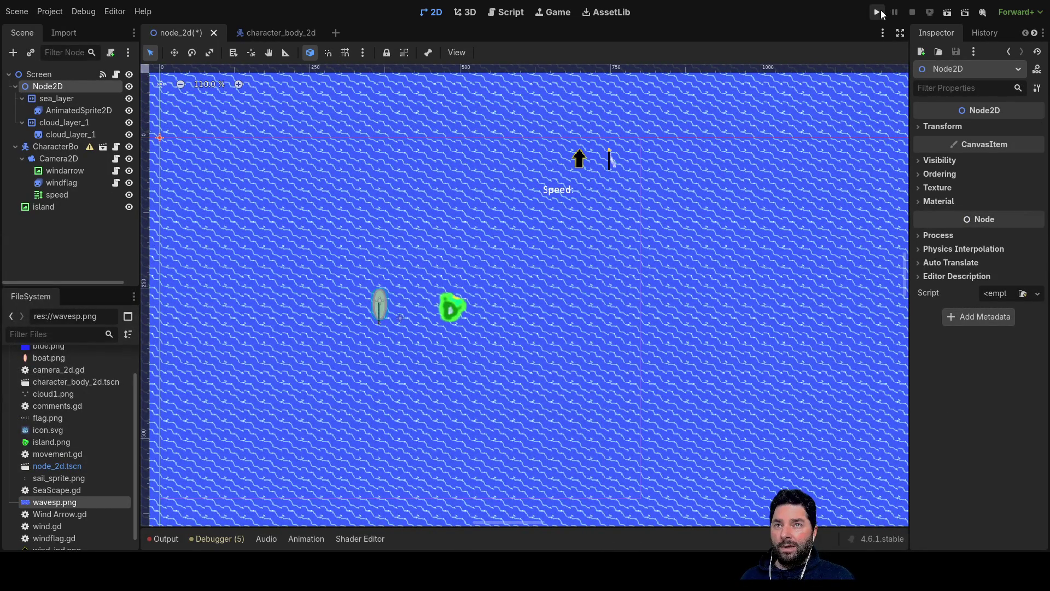
left_click(879, 12)
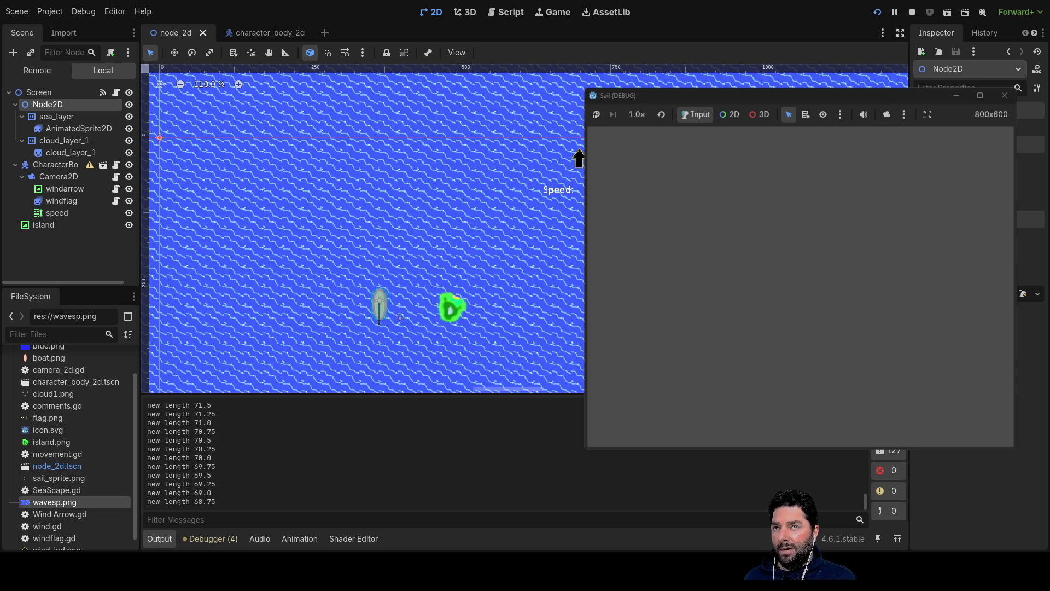
key("F8")
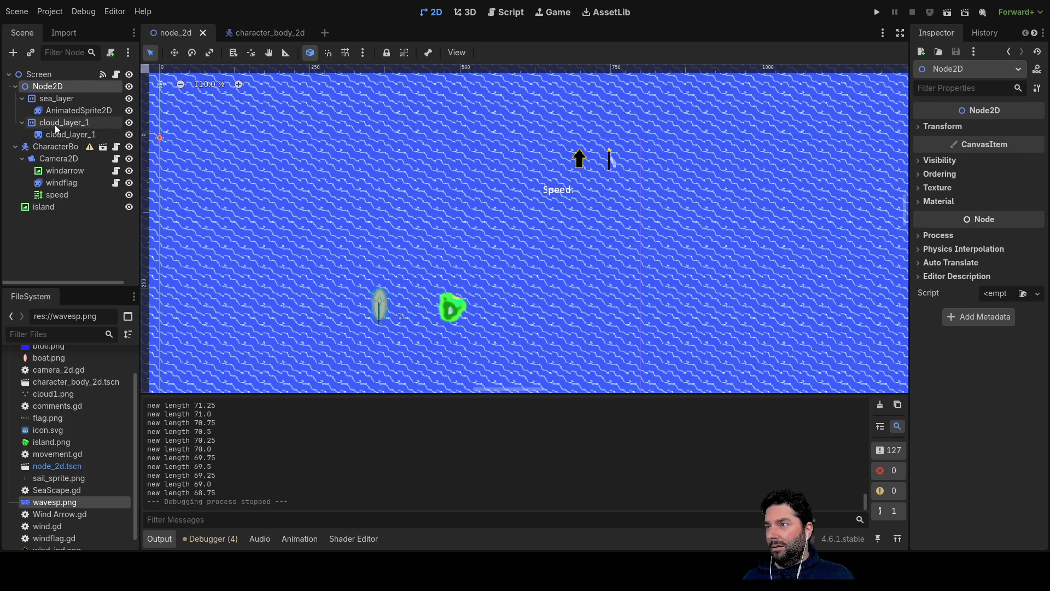
- Move cloud_layer_1 above sea_layer, then return it below
left_click(50, 100)
mouse_move(54, 127)
left_mouse_down()
mouse_move(44, 123)
mouse_move(45, 94)
left_mouse_up()
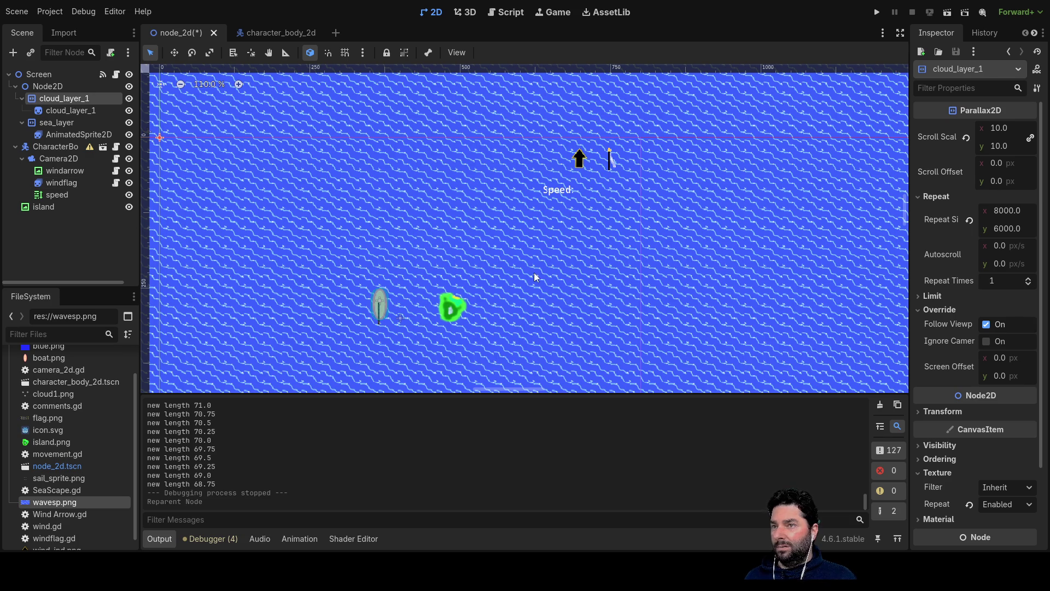
scroll(515, 307, "down", 10)
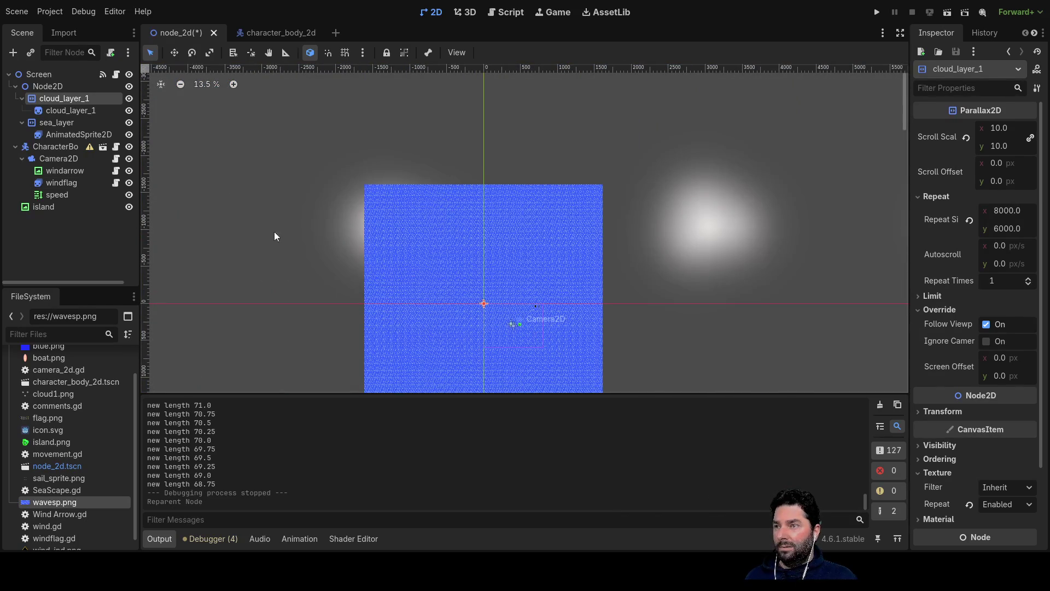
mouse_move(55, 101)
left_mouse_down()
mouse_move(56, 133)
mouse_move(38, 147)
mouse_move(58, 102)
left_mouse_up()
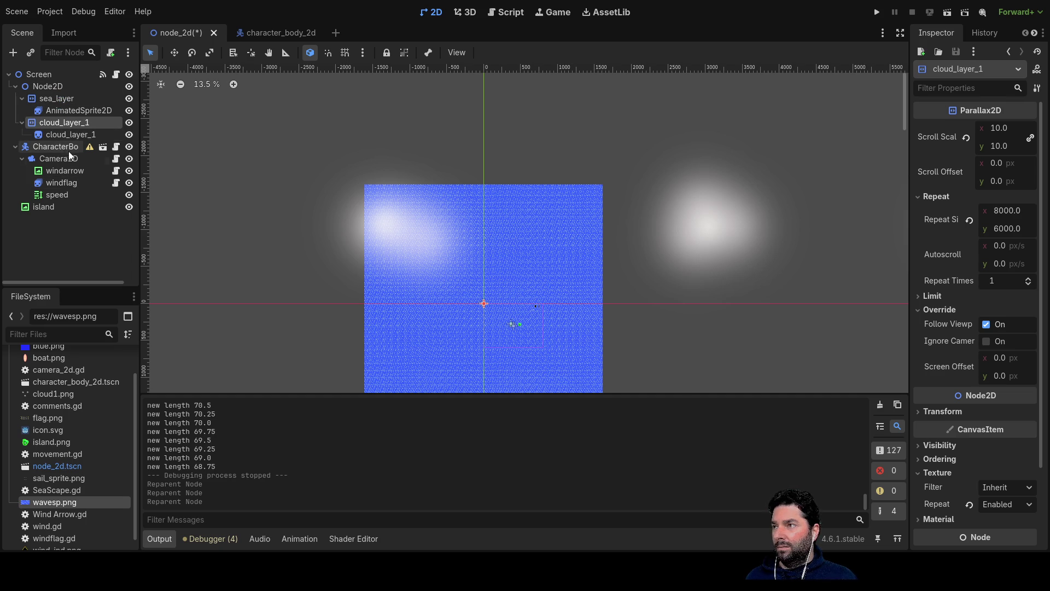
- Bring up the sea's AnimatedSprite2D with its two-frame wave animation at 2 FPS
scroll(527, 328, "up", 2)
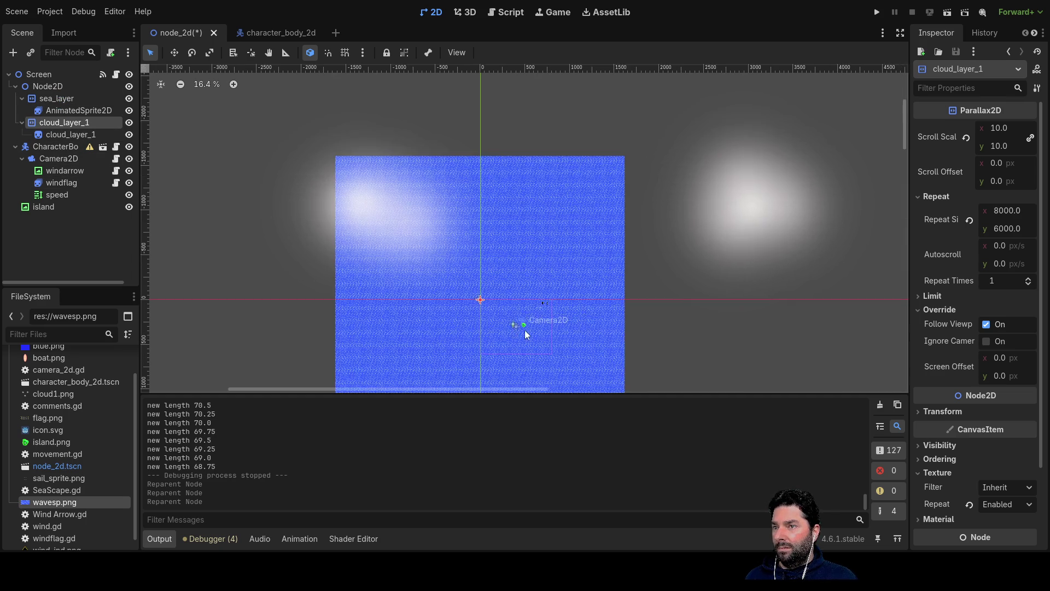
scroll(537, 312, "down", 8)
scroll(611, 236, "down", 3)
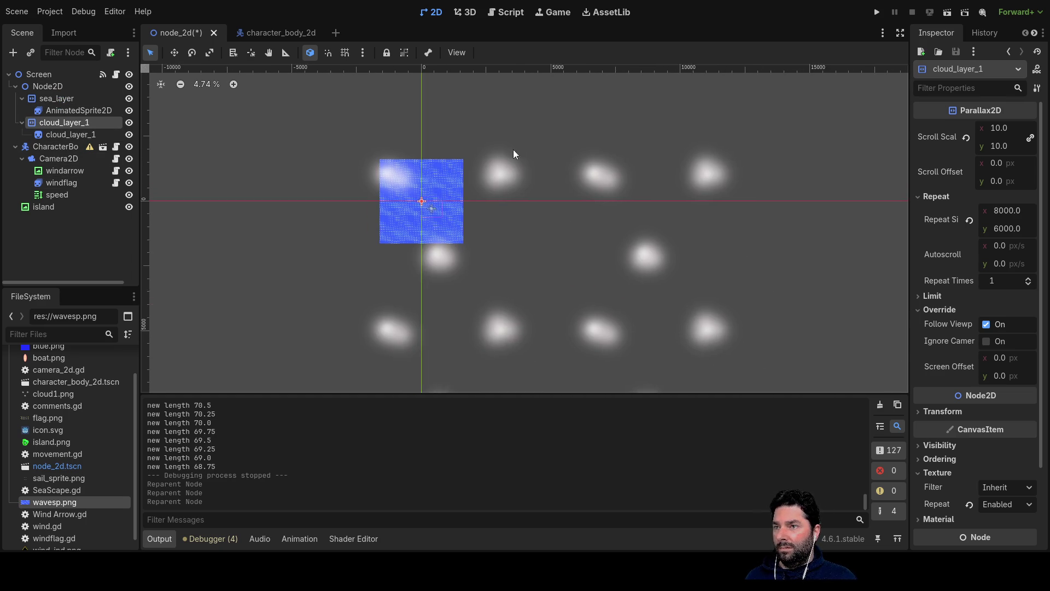
scroll(513, 138, "up", 3)
scroll(492, 242, "up", 4)
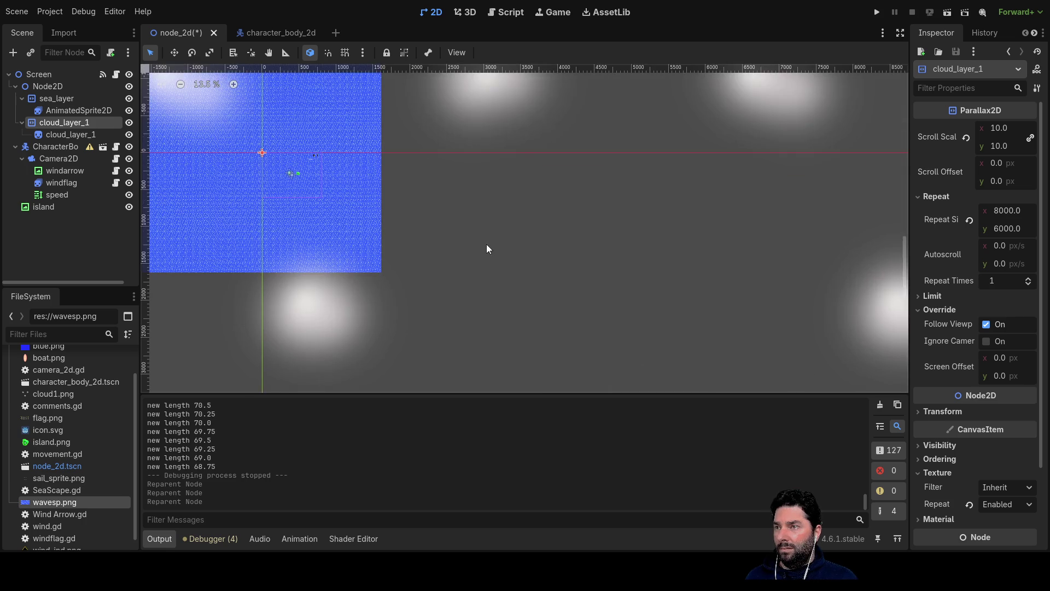
scroll(487, 244, "down", 5)
scroll(450, 228, "up", 2)
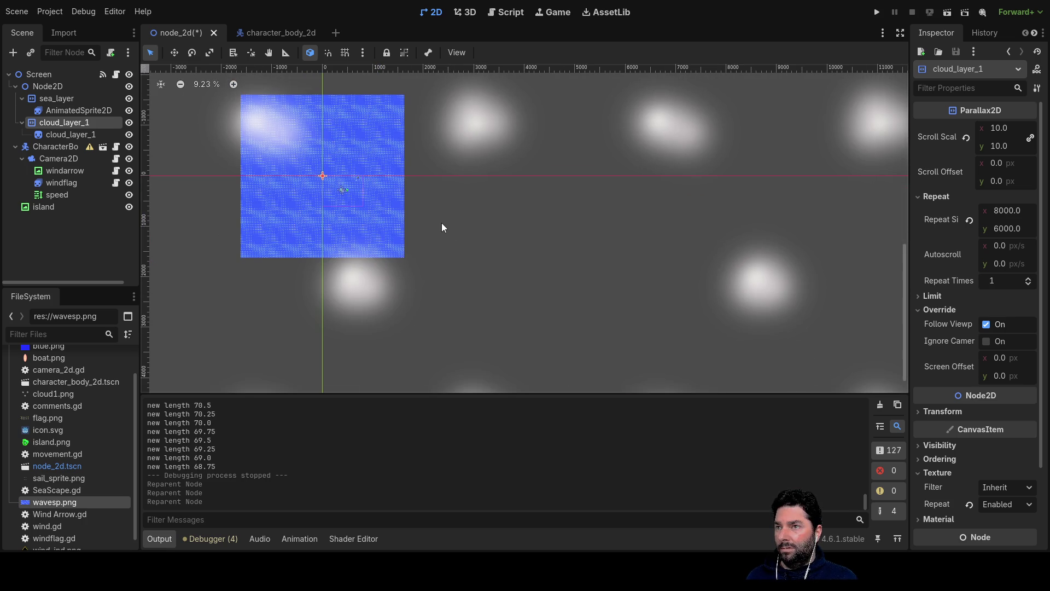
scroll(443, 231, "down", 3)
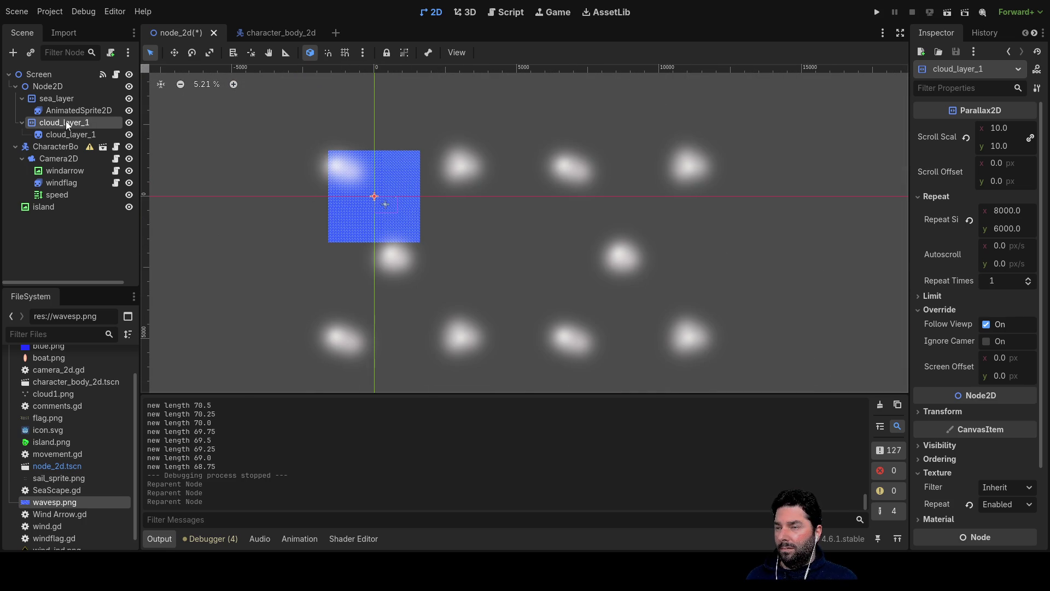
scroll(389, 219, "up", 10)
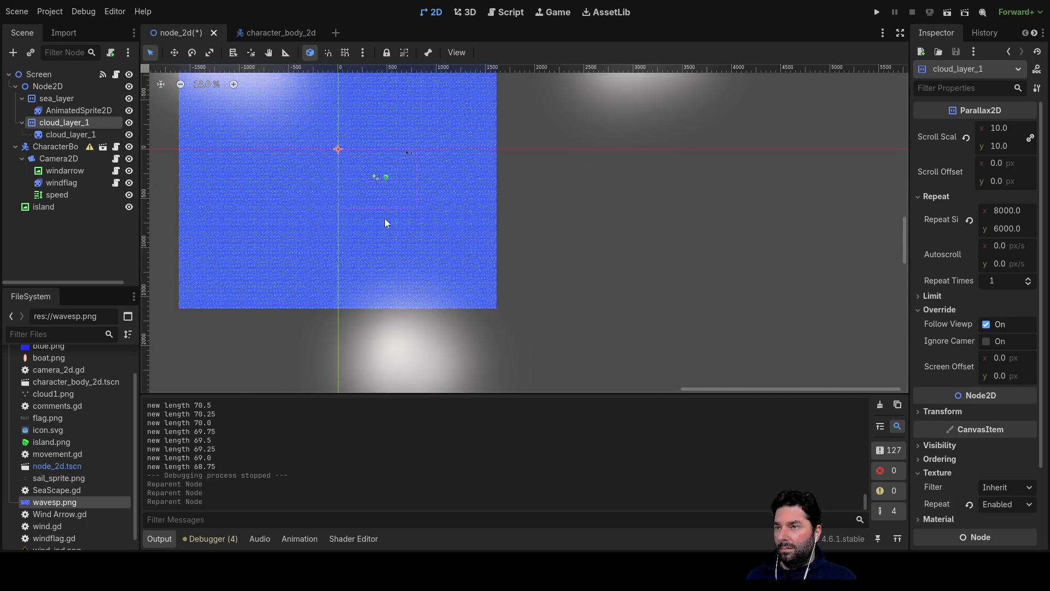
left_click(63, 112)
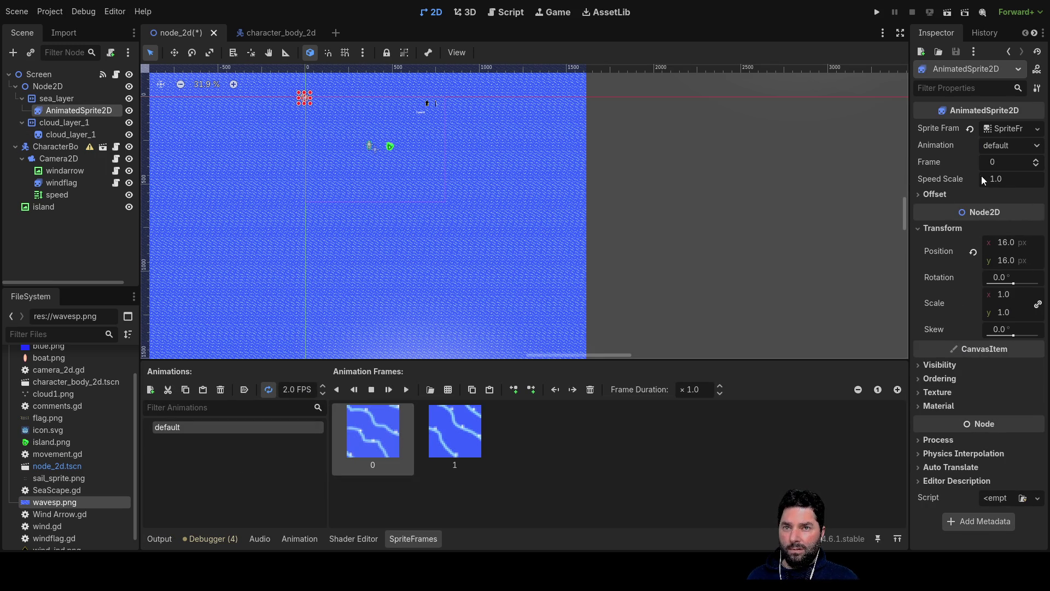
- Try a sea_layer repeat count of 10, then reset Repeat Times to its default
left_click(57, 99)
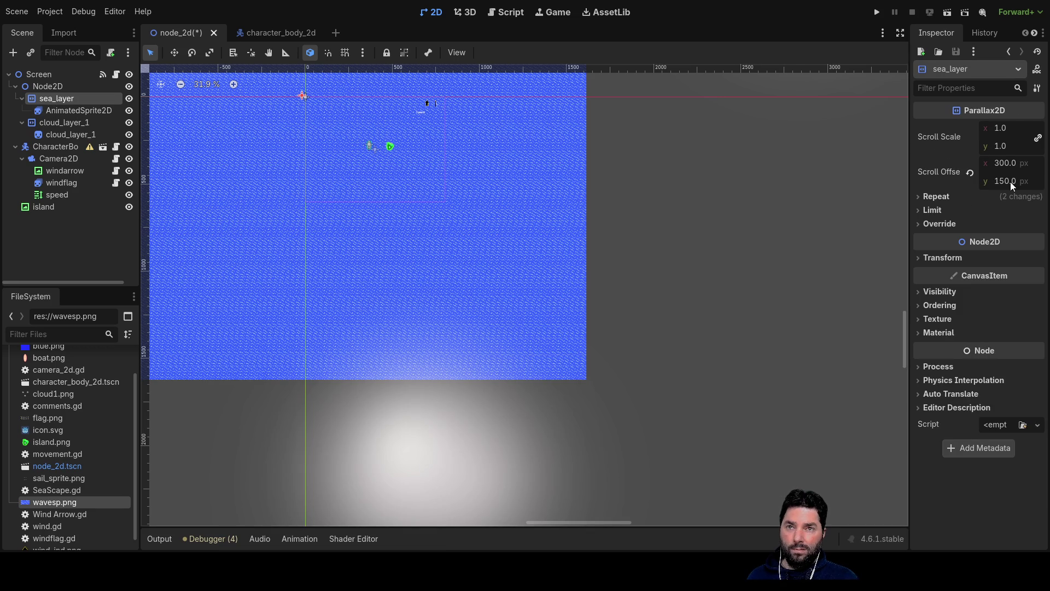
left_click(935, 197)
left_click(1005, 284)
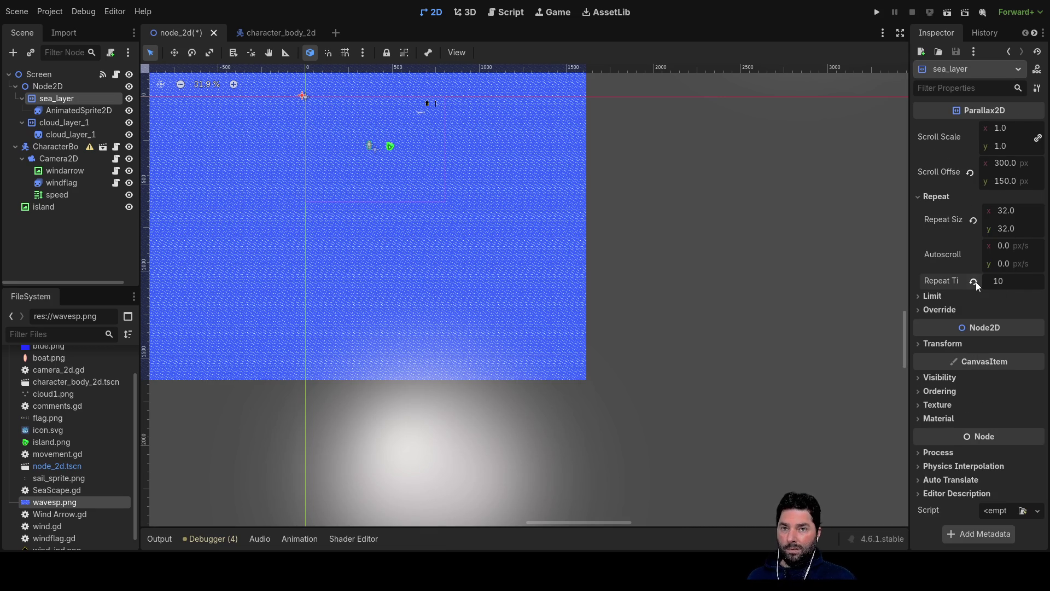
key("Return")
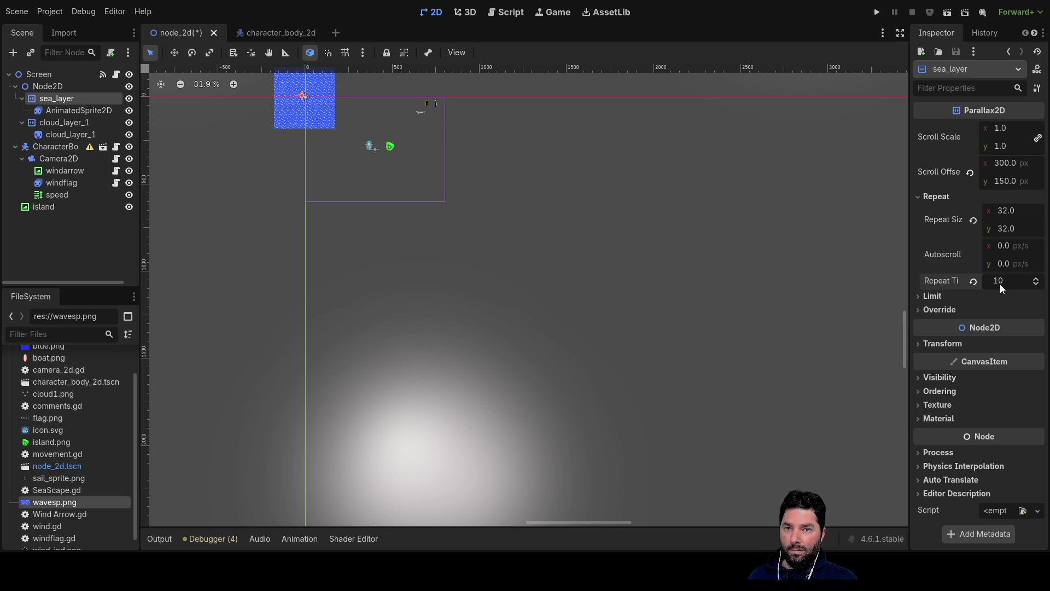
left_click(975, 281)
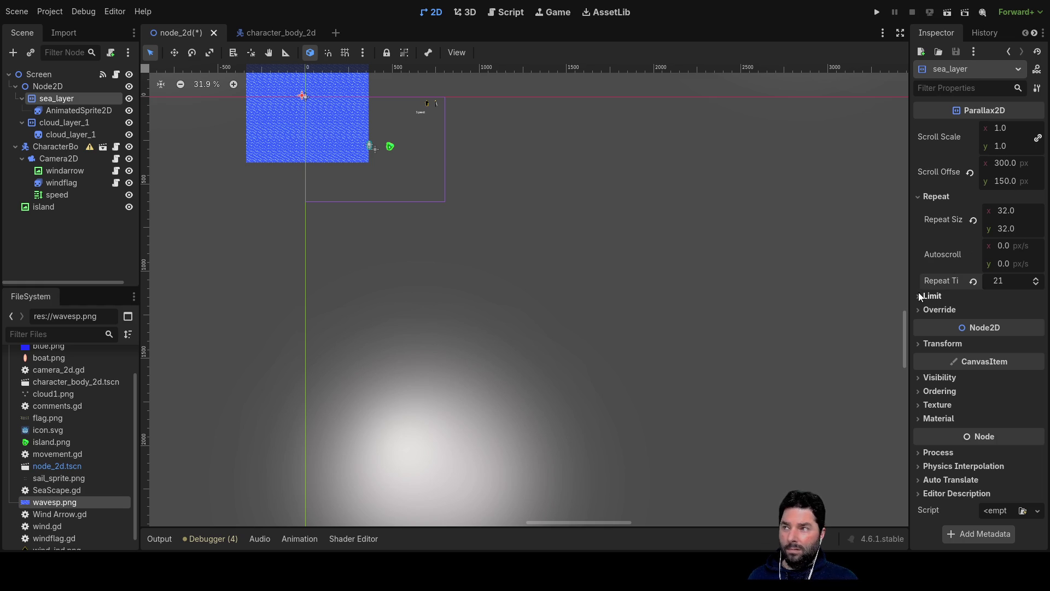
- Change sea_layer's horizontal Scroll Offset from 300 to 0
left_click(922, 379)
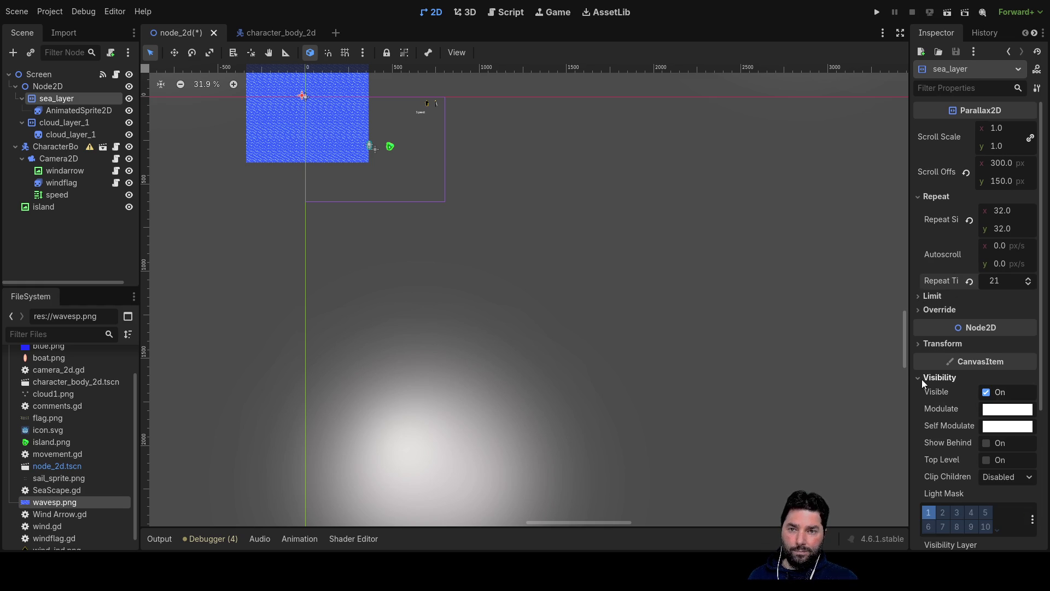
left_click(921, 379)
left_click(919, 343)
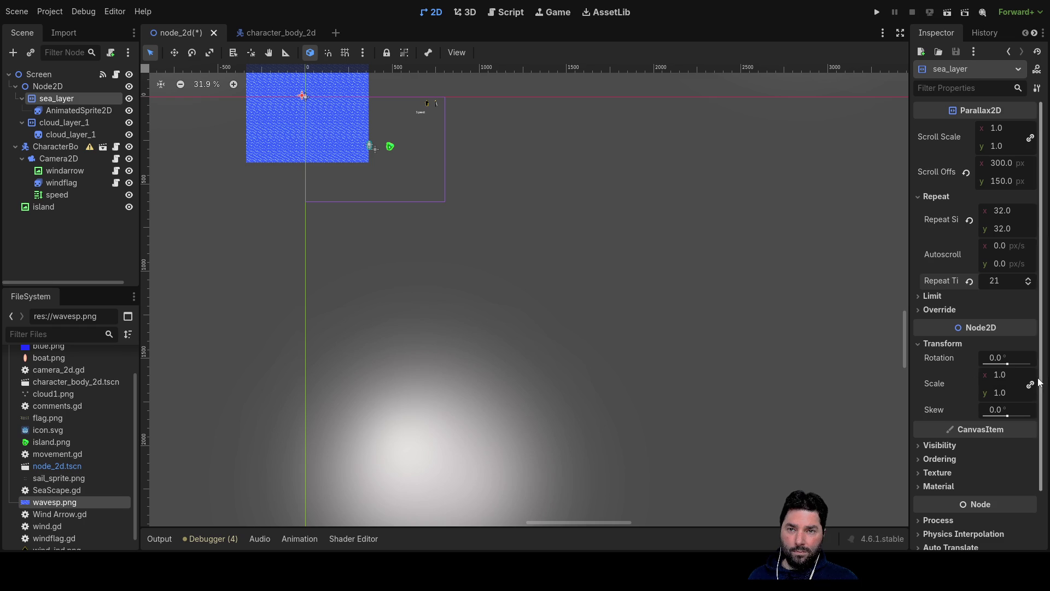
left_click(922, 344)
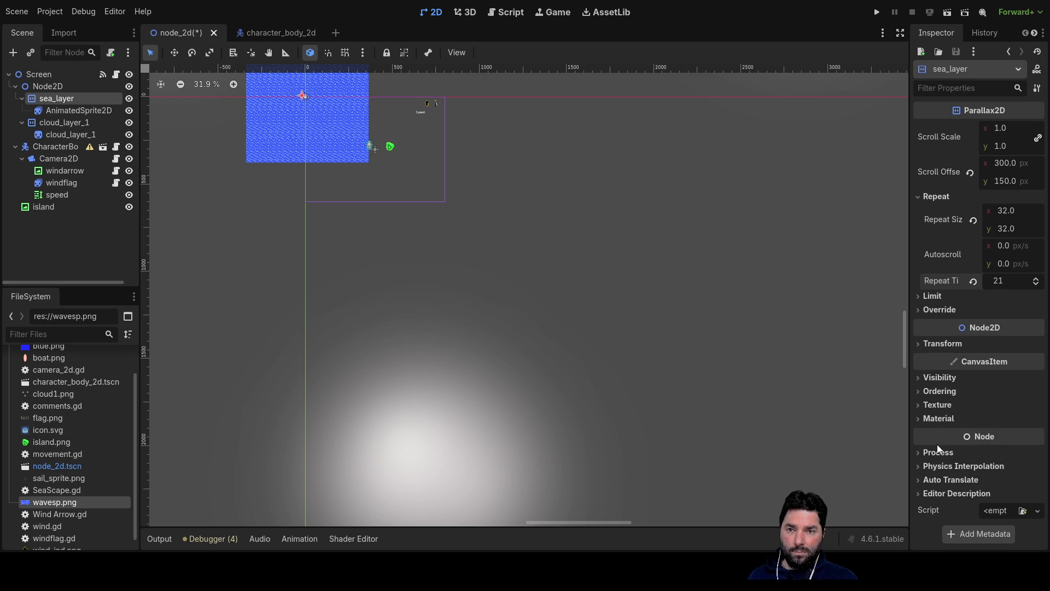
double_click(1006, 163)
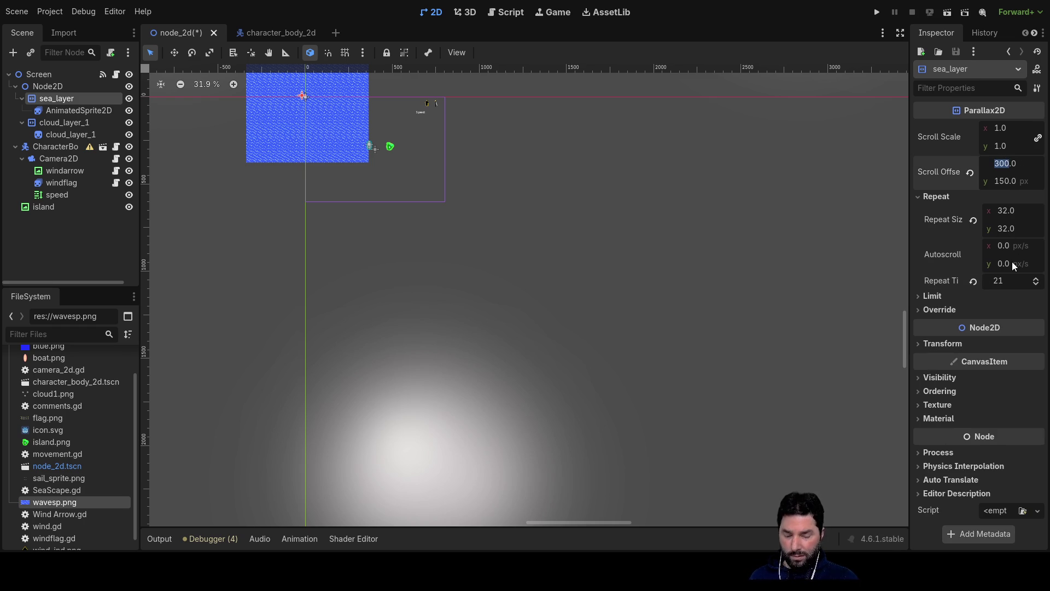
type("0")
key("Return")
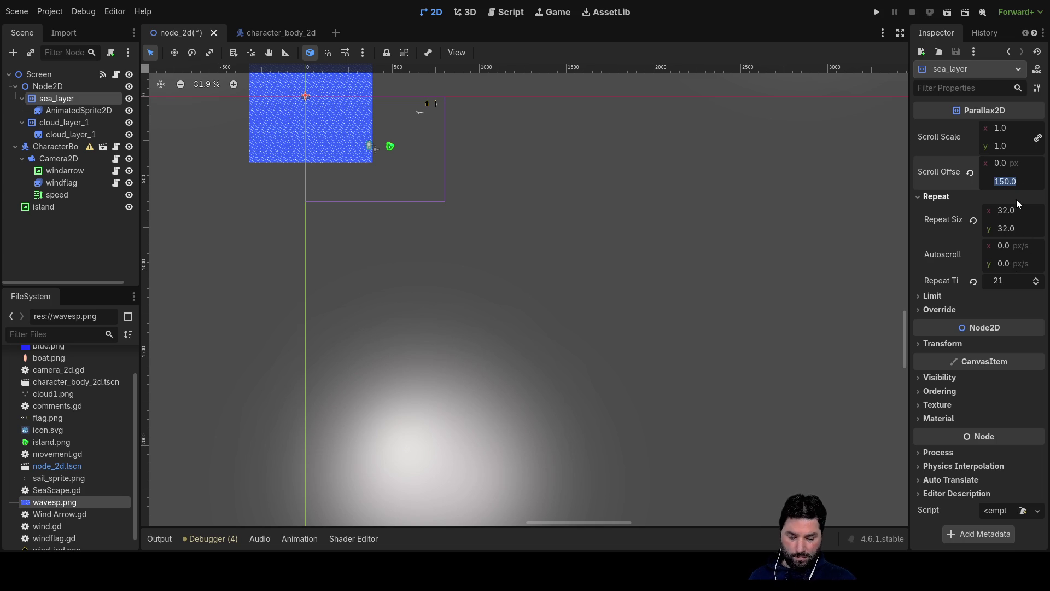
type("0")
- Set the vertical Scroll Offset to 0 and try horizontal values of -3000 and -300
key("Return")
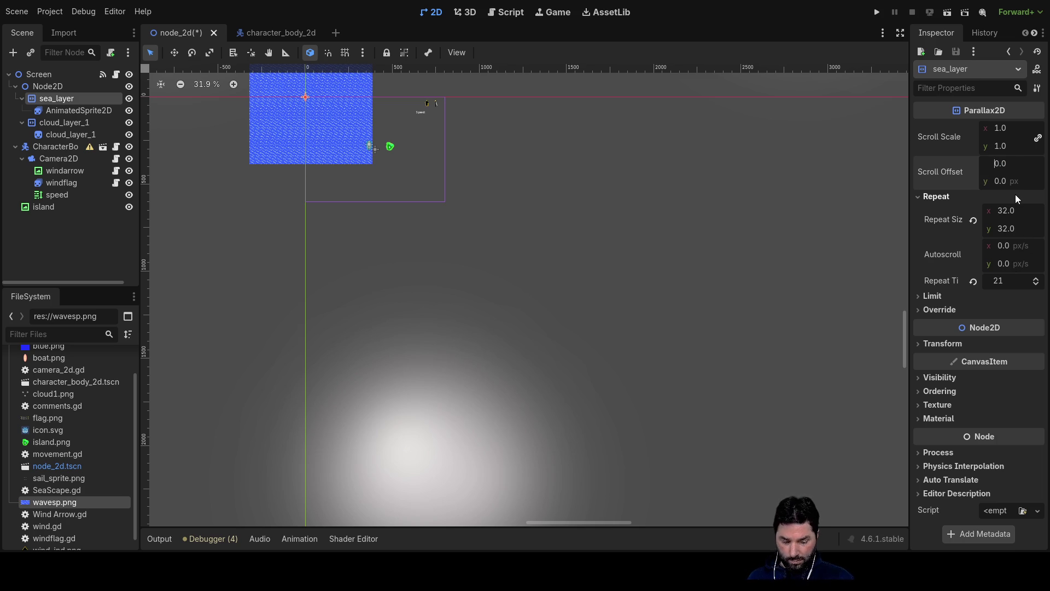
type("-3000")
type("-300")
key("Return")
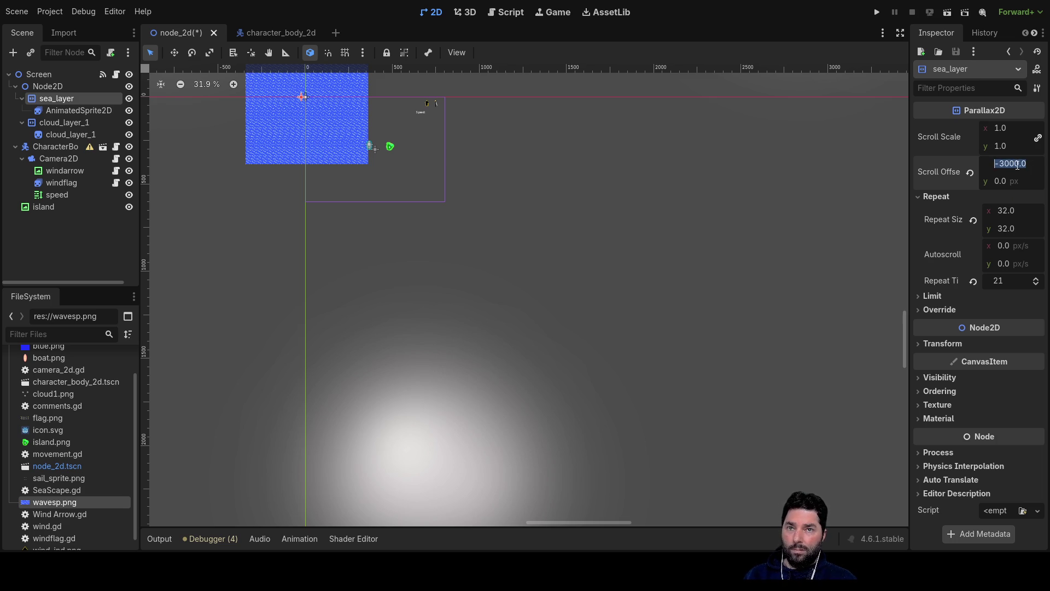
key("Return")
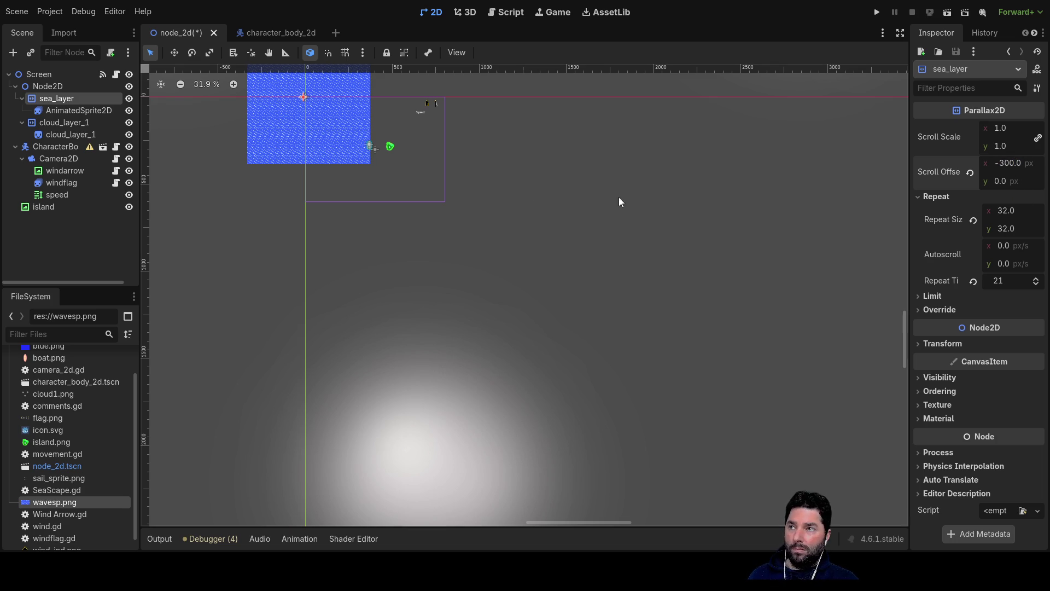
scroll(520, 181, "up", 6)
mouse_move(629, 204)
left_mouse_down()
mouse_move(749, 264)
mouse_move(681, 266)
left_mouse_up()
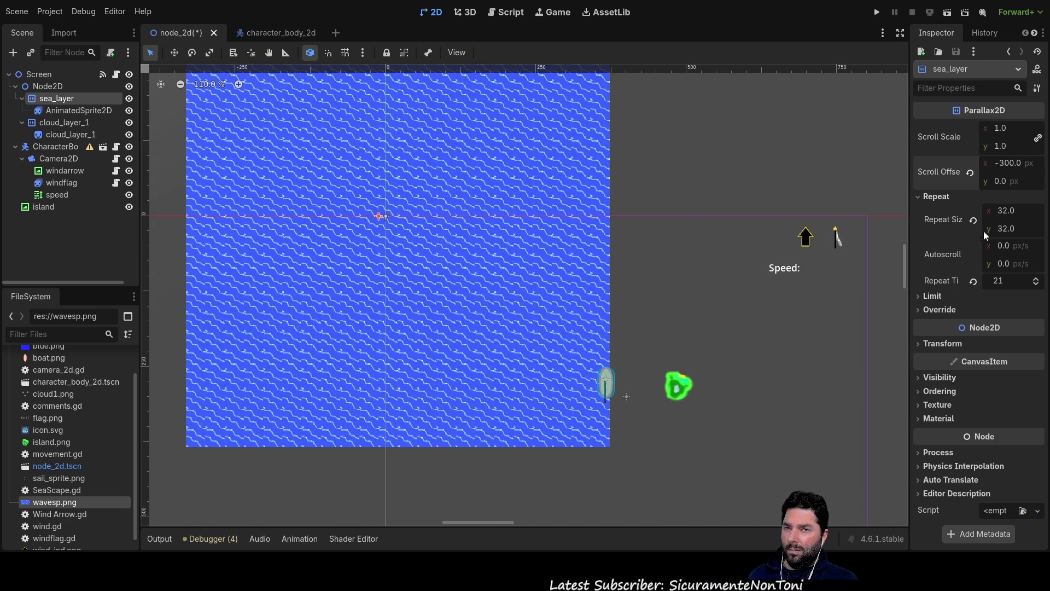
- Return the horizontal Scroll Offset to 0 so both offsets are zero
double_click(1009, 163)
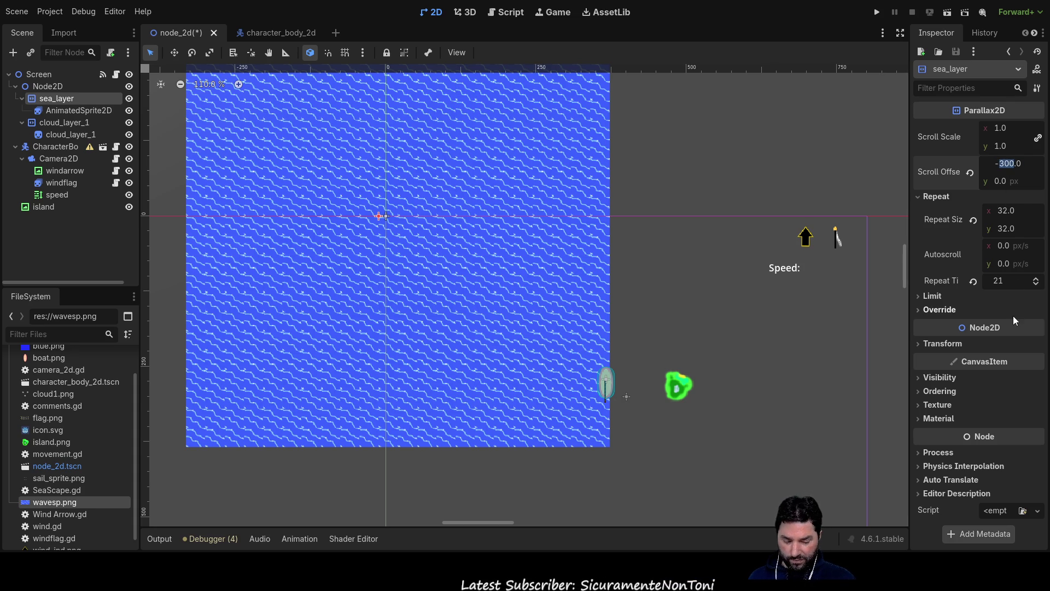
key("BackSpace")
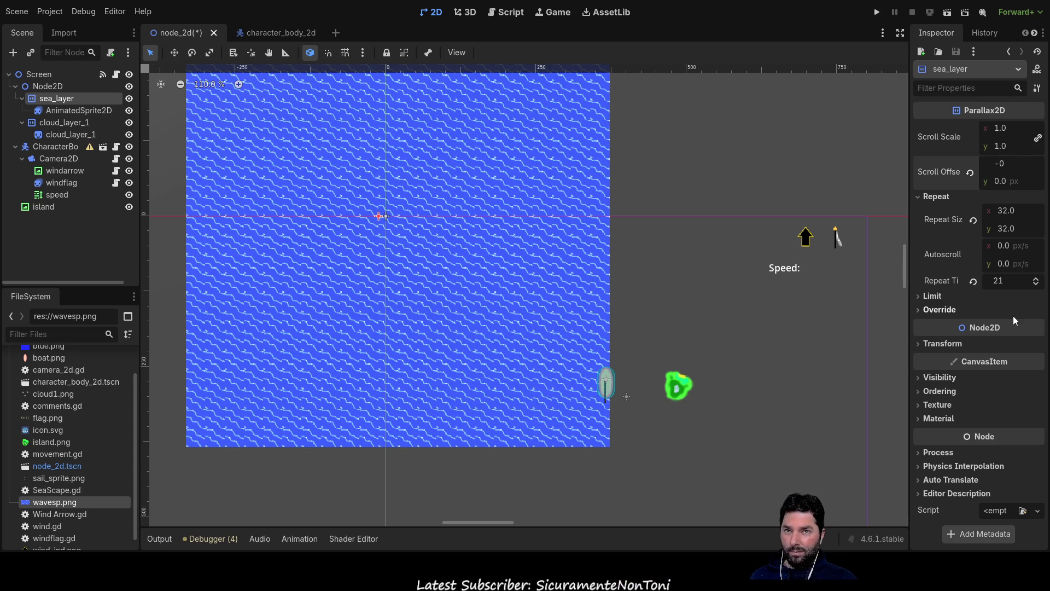
key("Return")
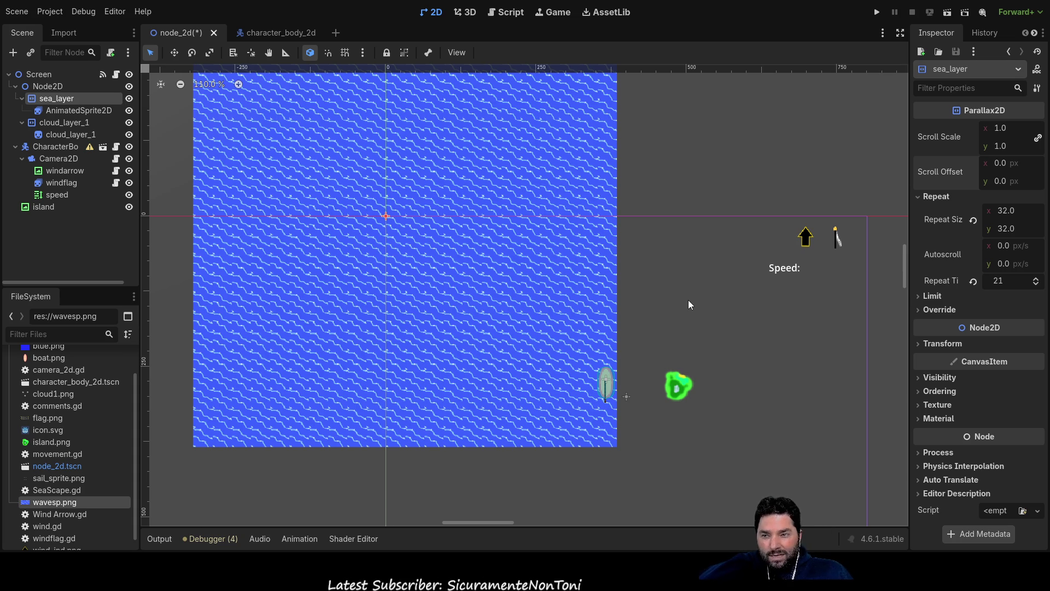
scroll(734, 308, "down", 3)
scroll(711, 285, "right", 2)
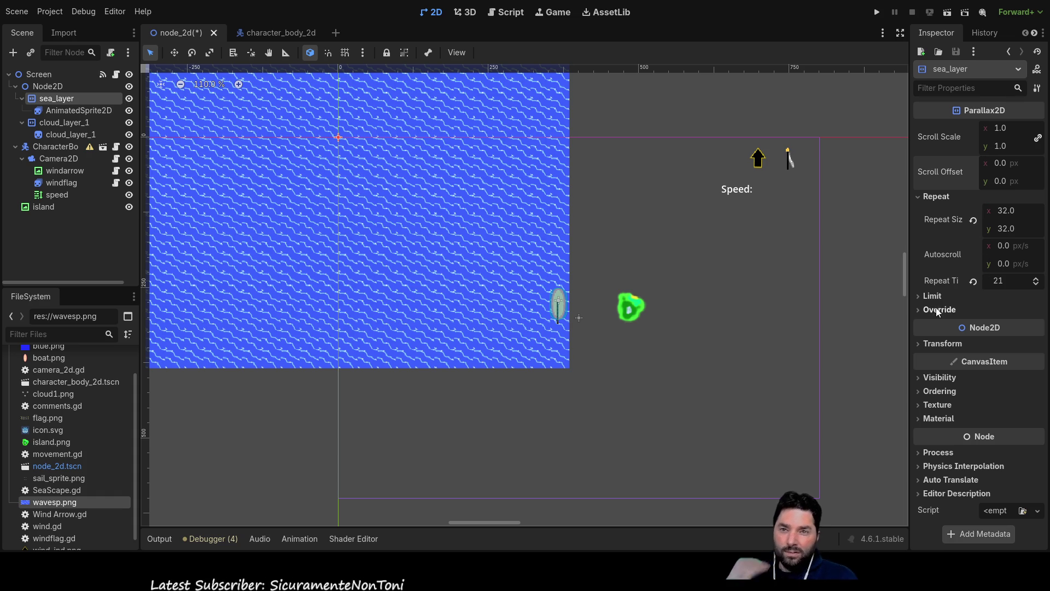
- Under sea_layer's Override settings, set the Screen Offset to 300 by 150
left_click(922, 298)
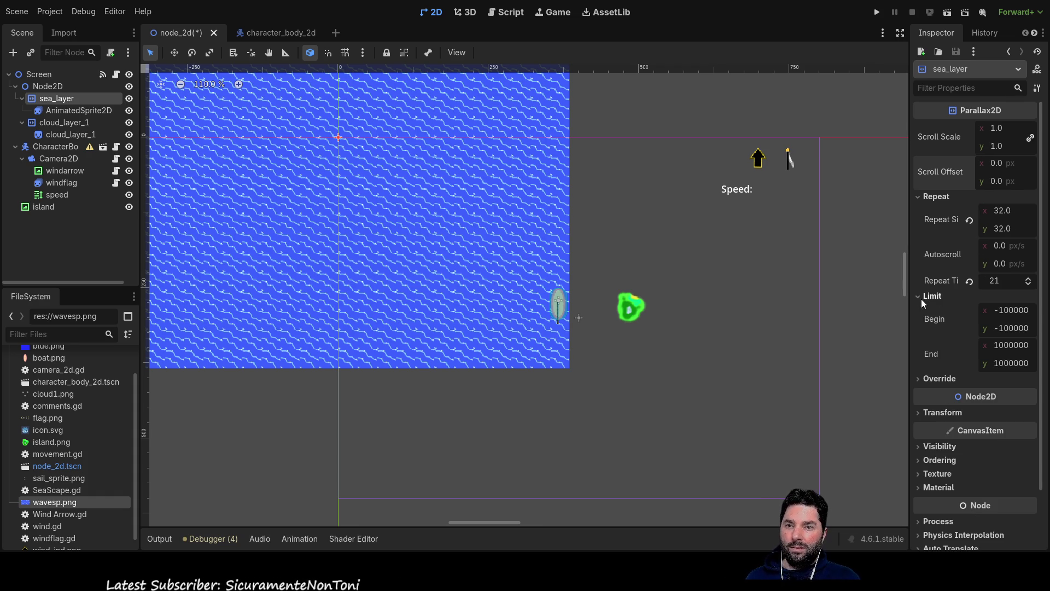
left_click(918, 297)
left_click(921, 312)
left_click(921, 312)
left_click(921, 312)
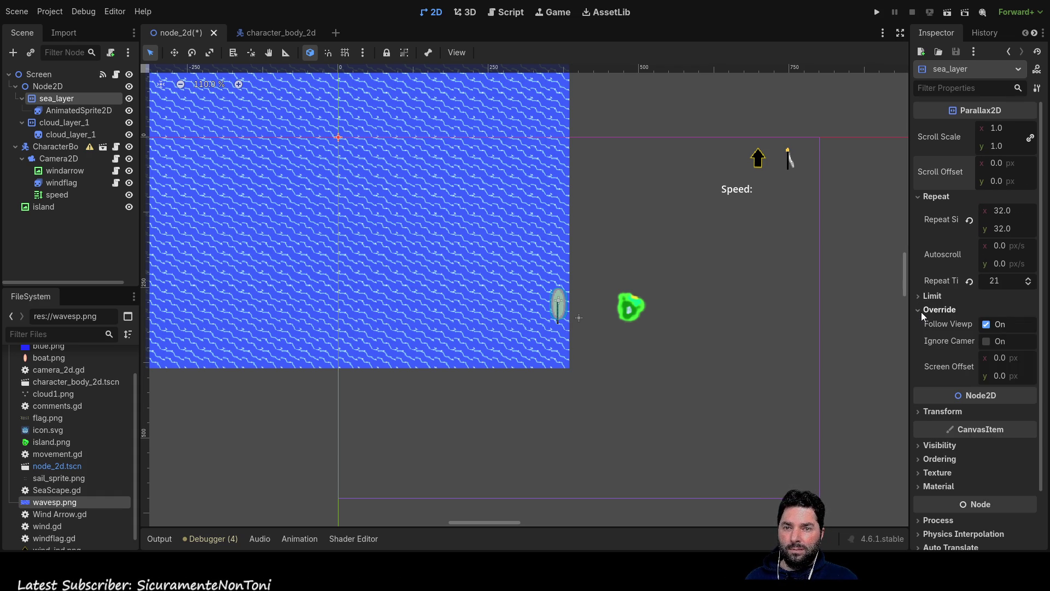
left_click(997, 357)
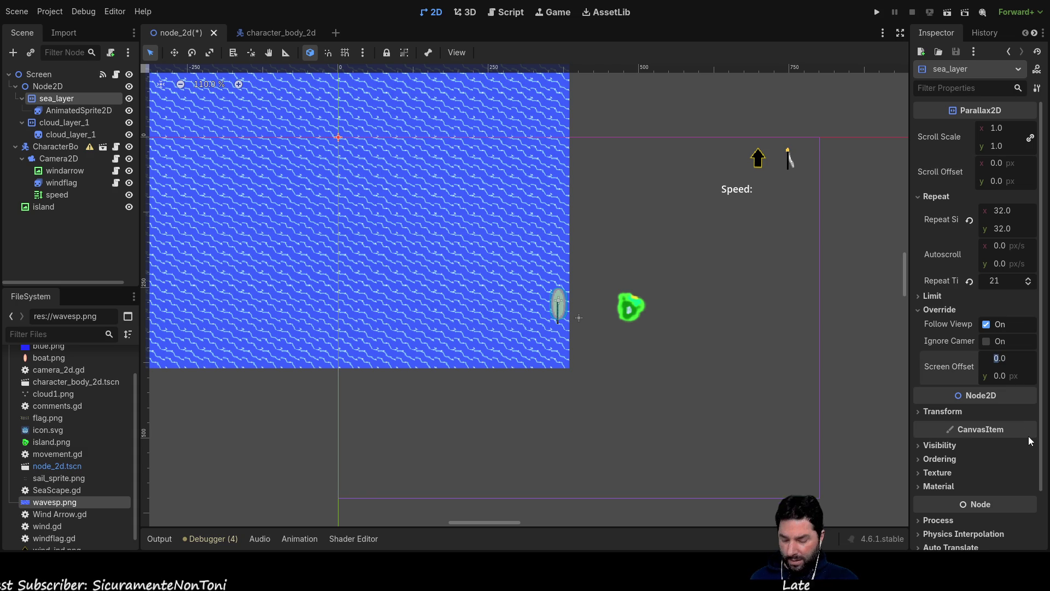
type("300")
key("Return")
type("150")
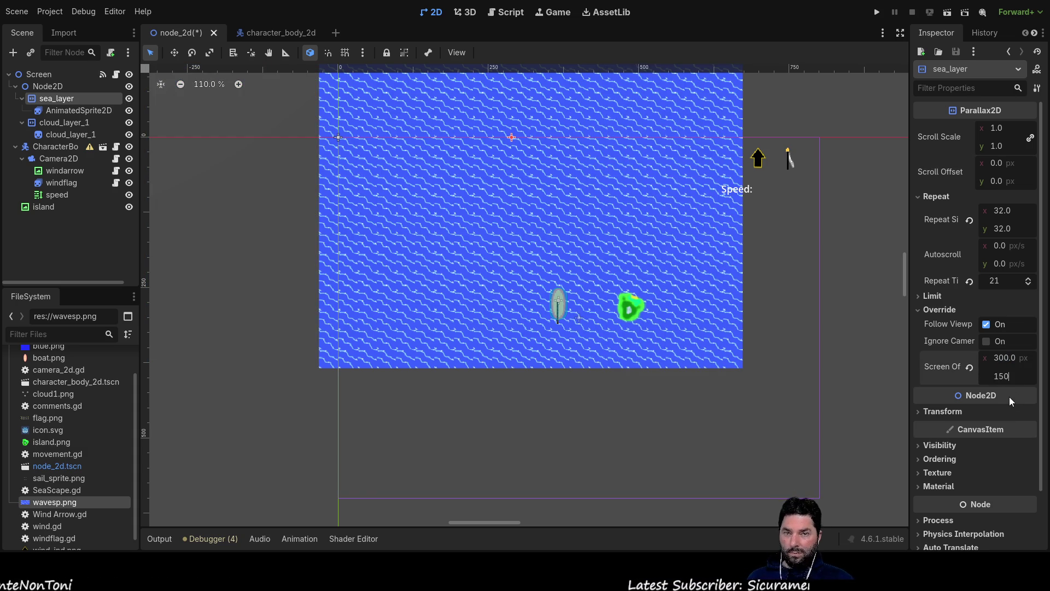
key("Return")
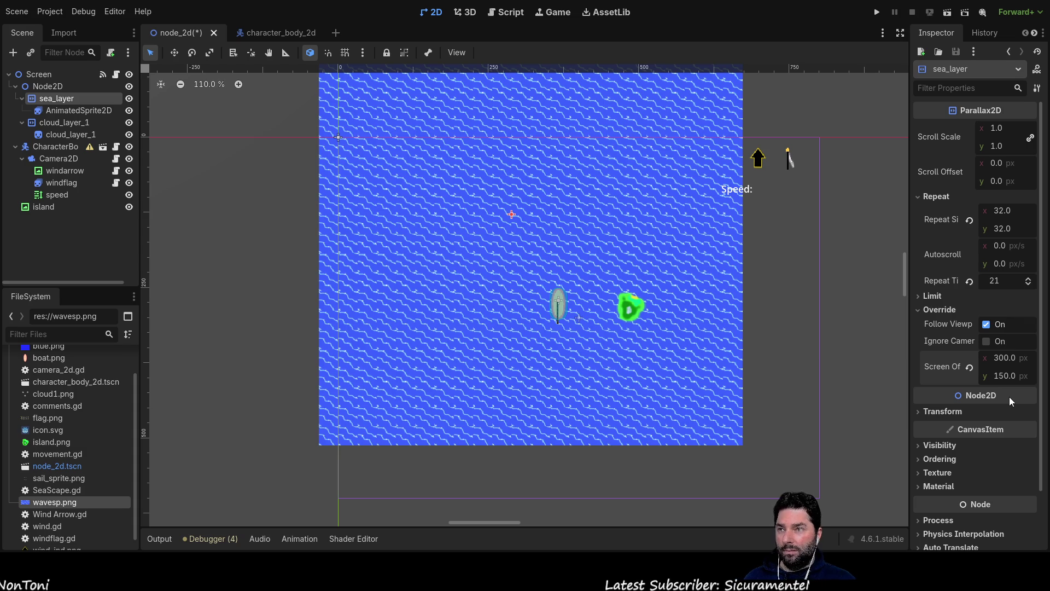
- Raise sea_layer's Repeat Times to 28
scroll(737, 357, "down", 2)
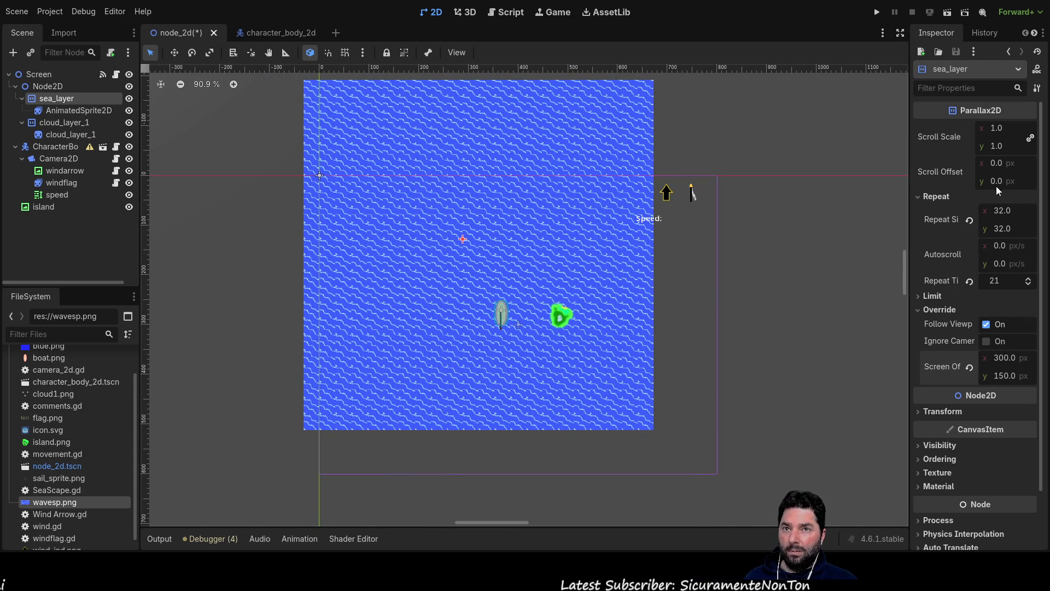
scroll(947, 231, "down", 1)
scroll(955, 206, "up", 1)
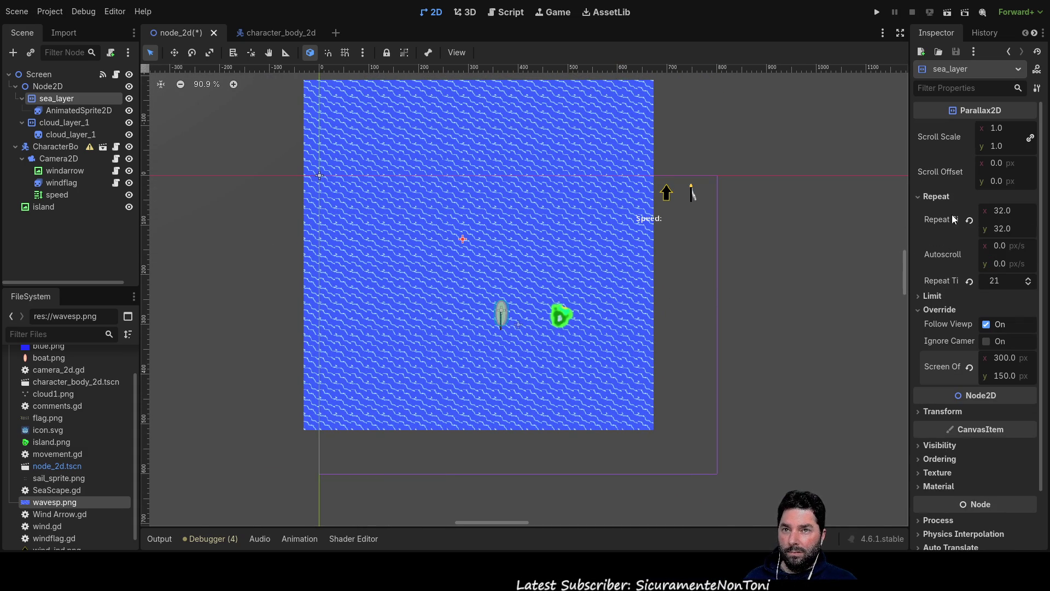
left_click(1028, 280)
left_click(1028, 281)
left_click(1029, 280)
left_click(1028, 280)
left_click(1028, 281)
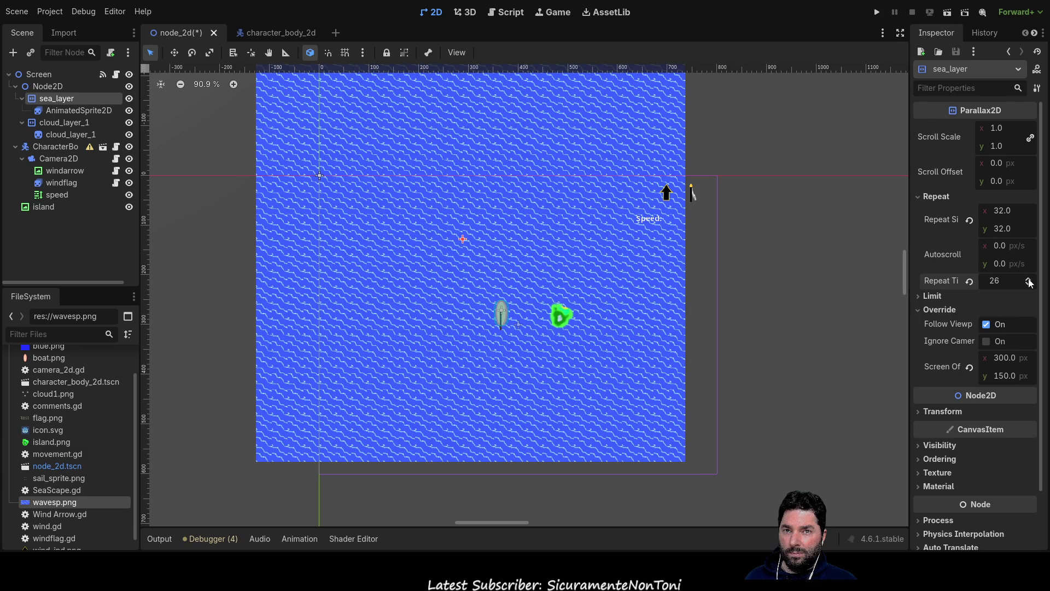
left_click(1028, 281)
left_click(1028, 280)
left_click_drag(792, 300, 787, 251)
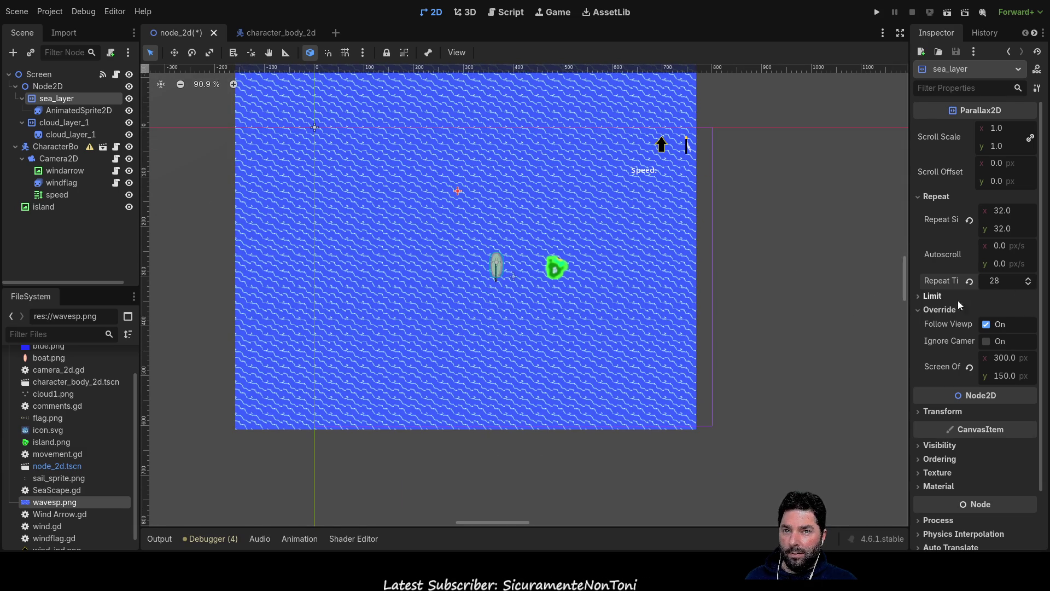
- Change the Screen Offset to 340 by 160 px, then deselect the sea layer
double_click(1004, 359)
key("End")
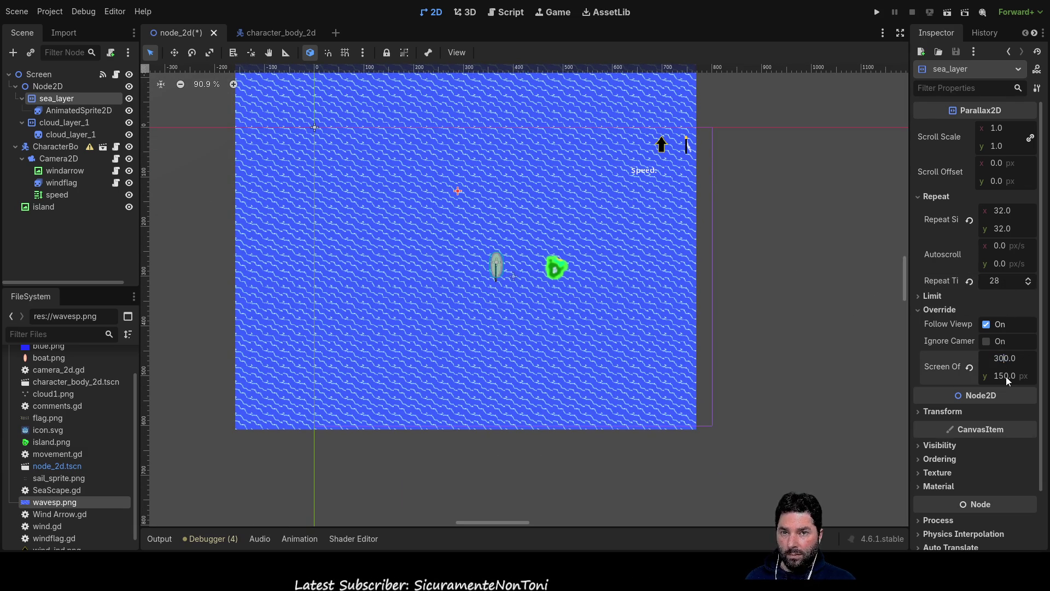
key("BackSpace")
type("4")
type("3")
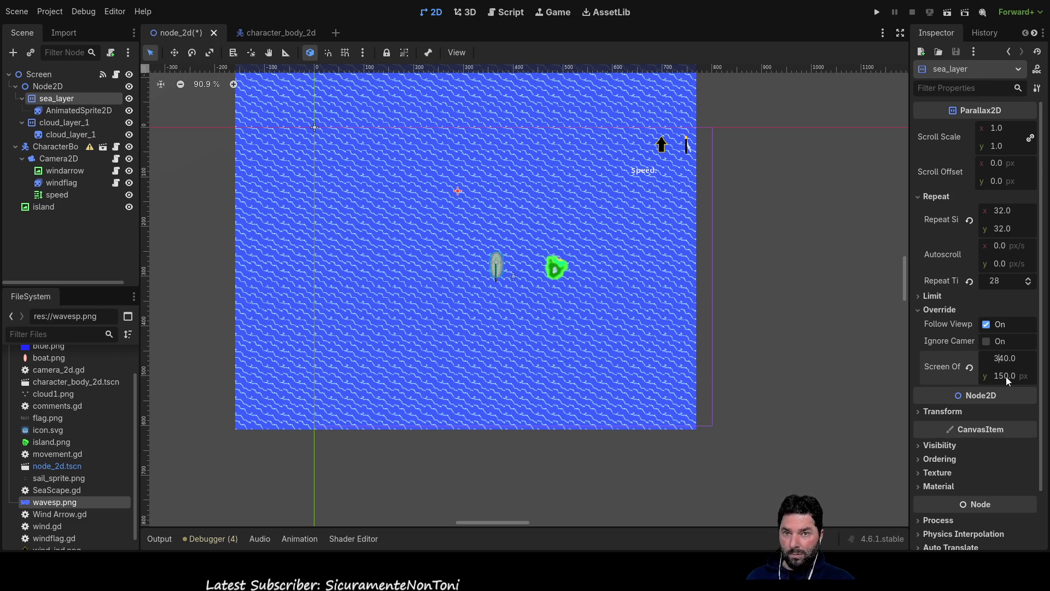
key("Return")
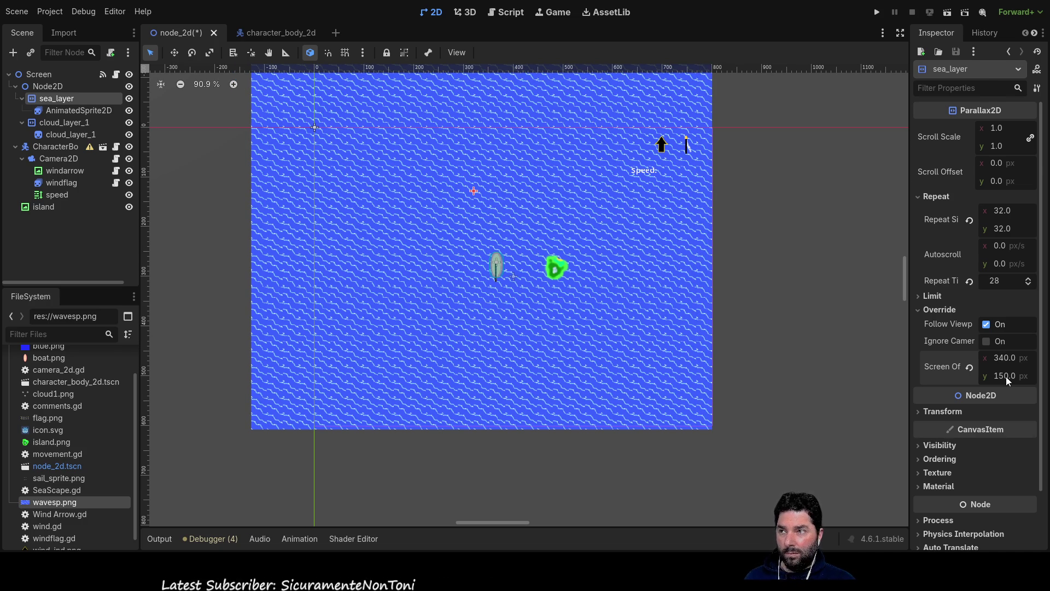
key("Tab")
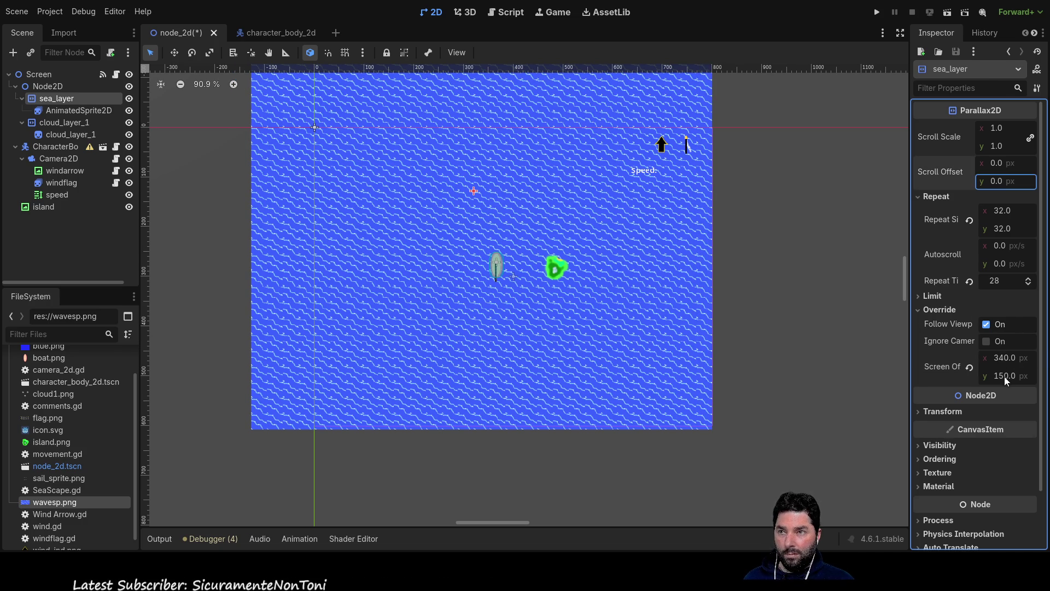
mouse_move(768, 259)
left_mouse_down()
mouse_move(770, 280)
mouse_move(771, 270)
left_mouse_up()
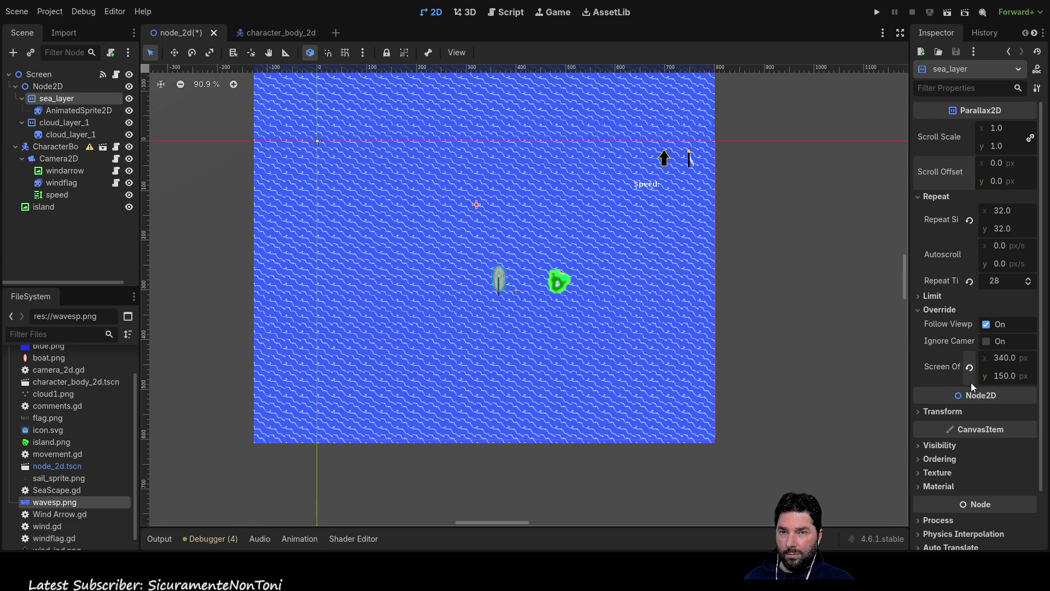
left_click(1006, 376)
type("160")
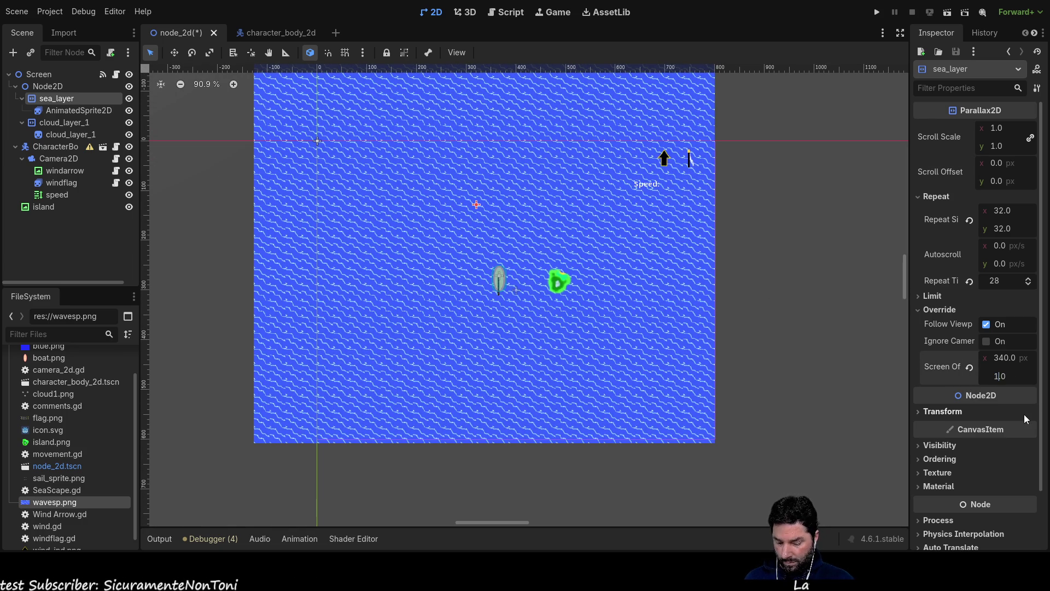
key("Return")
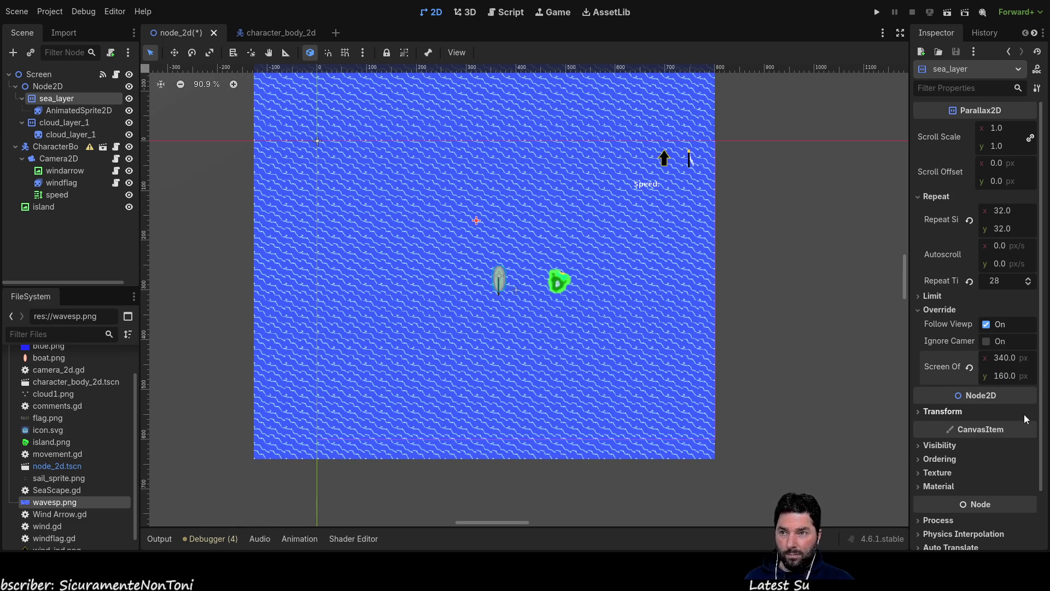
left_click(756, 257)
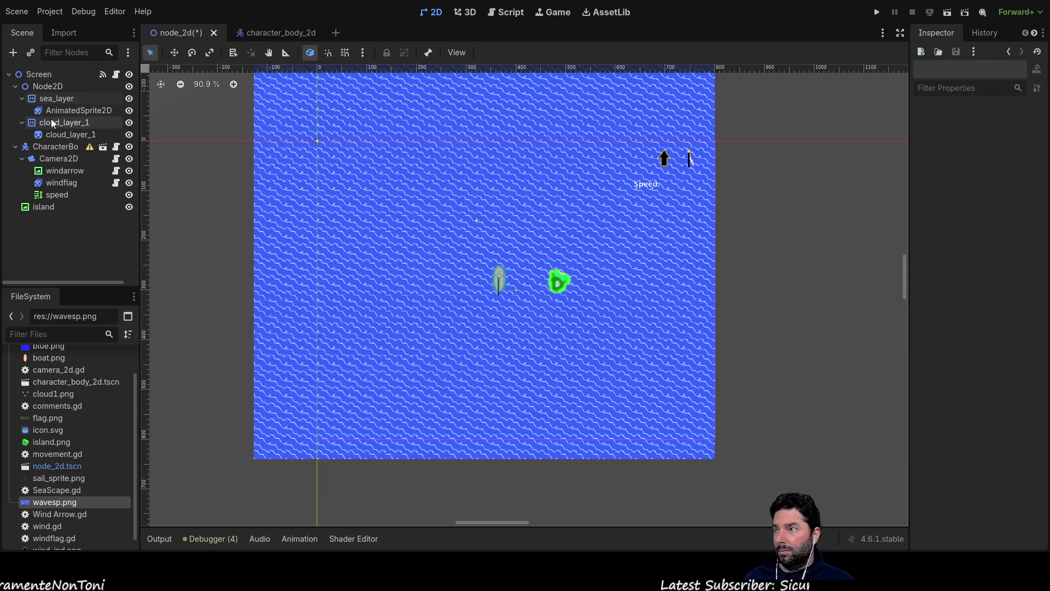
- Set sea_layer's horizontal Screen Offset to 360, then deselect it
left_click(56, 99)
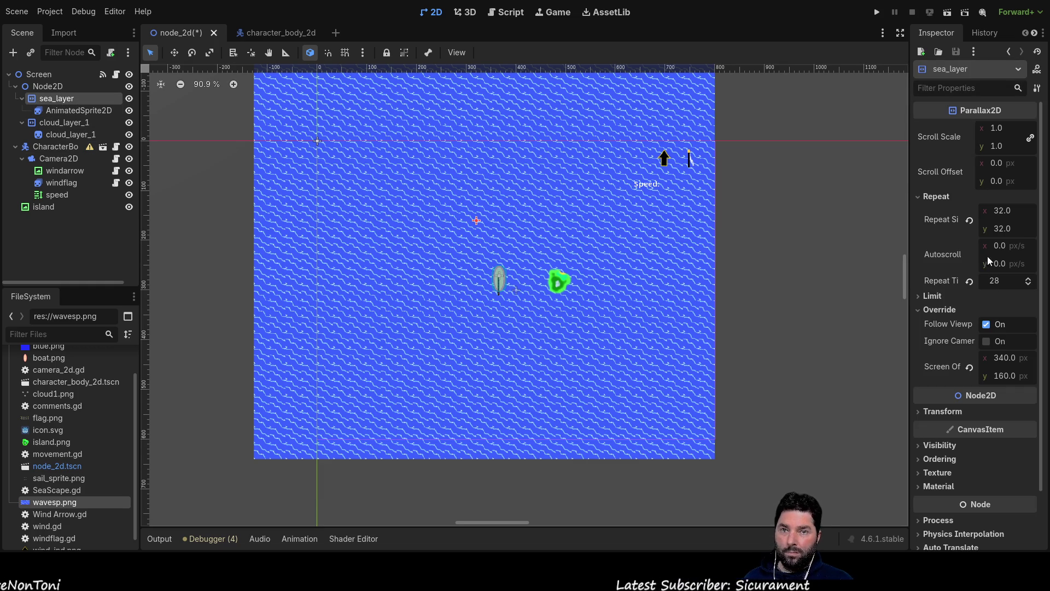
double_click(1003, 356)
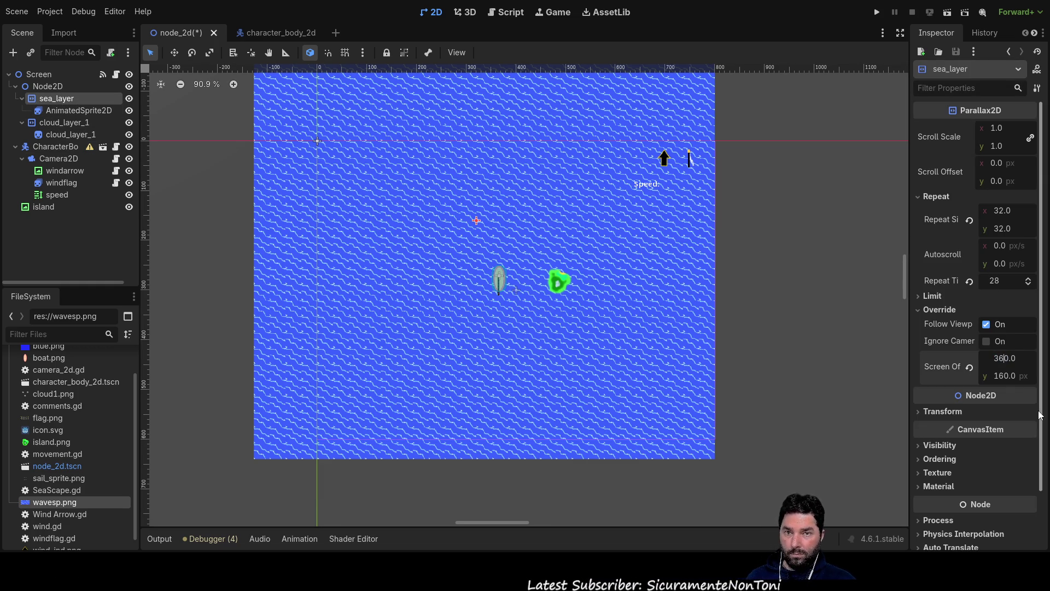
key("Return")
left_click(737, 212)
- Locate the sea on the canvas and select its AnimatedSprite2D to show the two wave frames
mouse_move(737, 211)
left_mouse_down()
mouse_move(757, 279)
mouse_move(758, 345)
mouse_move(757, 241)
left_mouse_up()
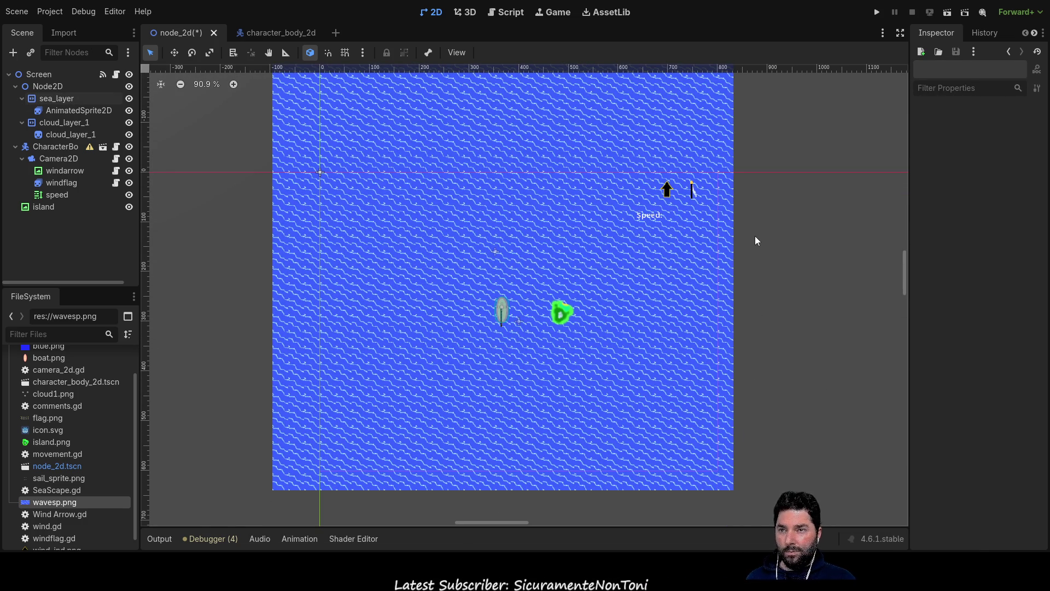
scroll(755, 241, "down", 10)
scroll(766, 335, "down", 5)
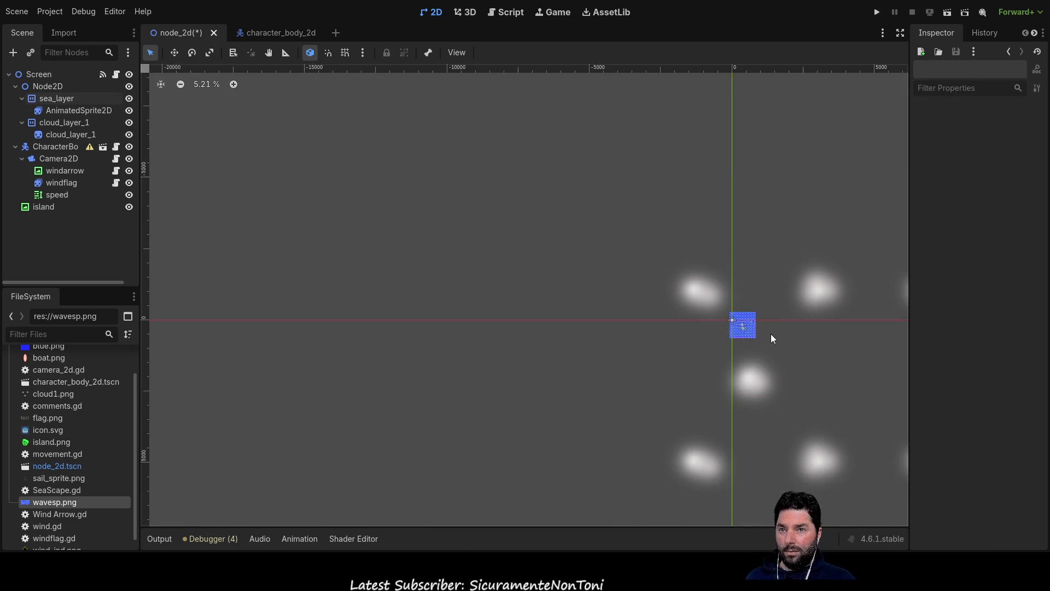
left_click_drag(770, 335, 417, 293)
scroll(466, 304, "up", 7)
scroll(466, 305, "up", 15)
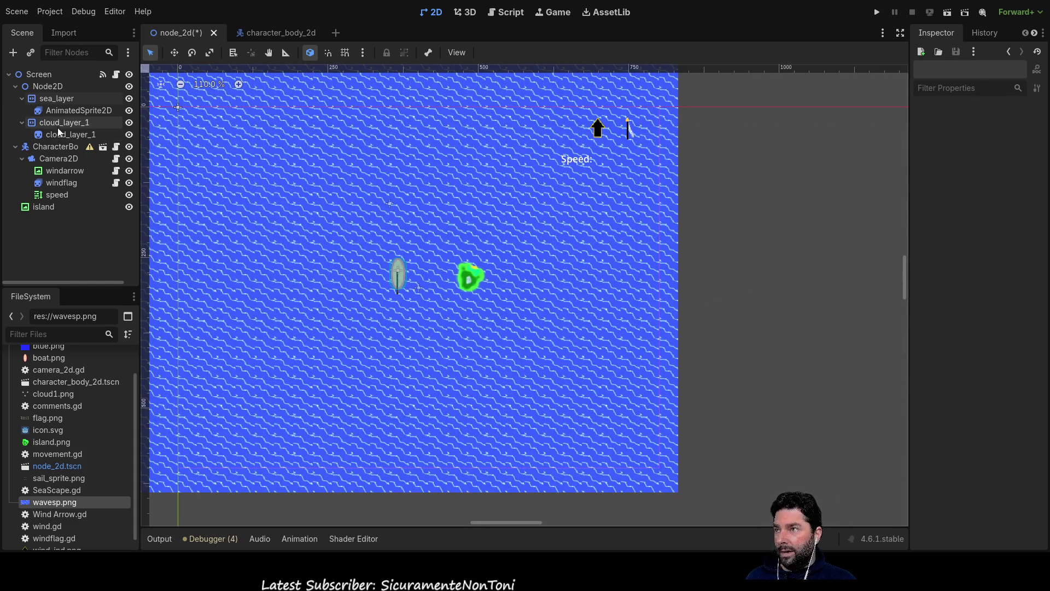
left_click(79, 109)
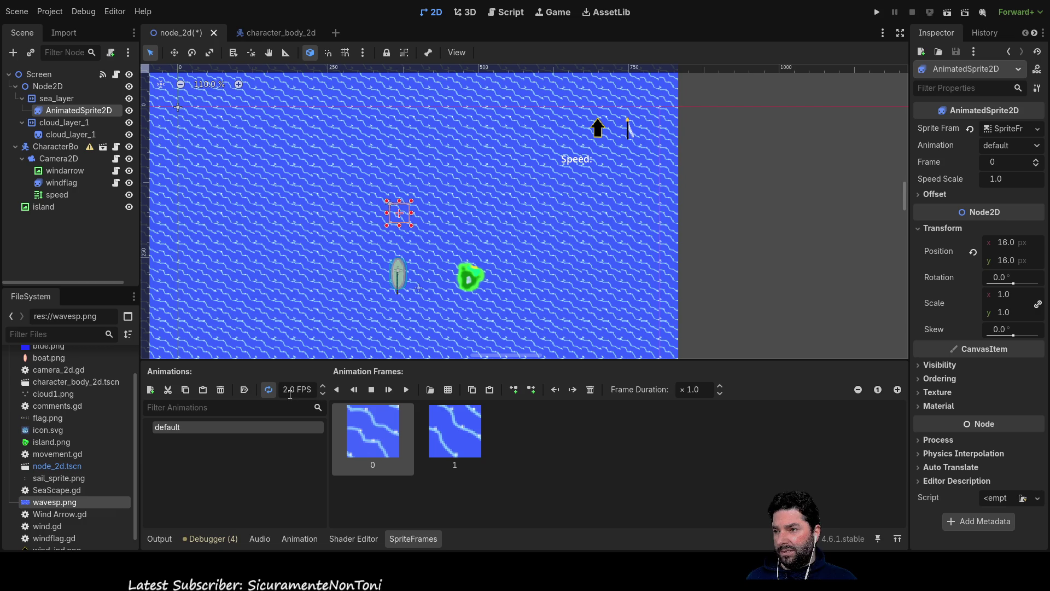
- Inspect wave frames 1 and 0, preview the animation, then save and run with F5
left_click(464, 439)
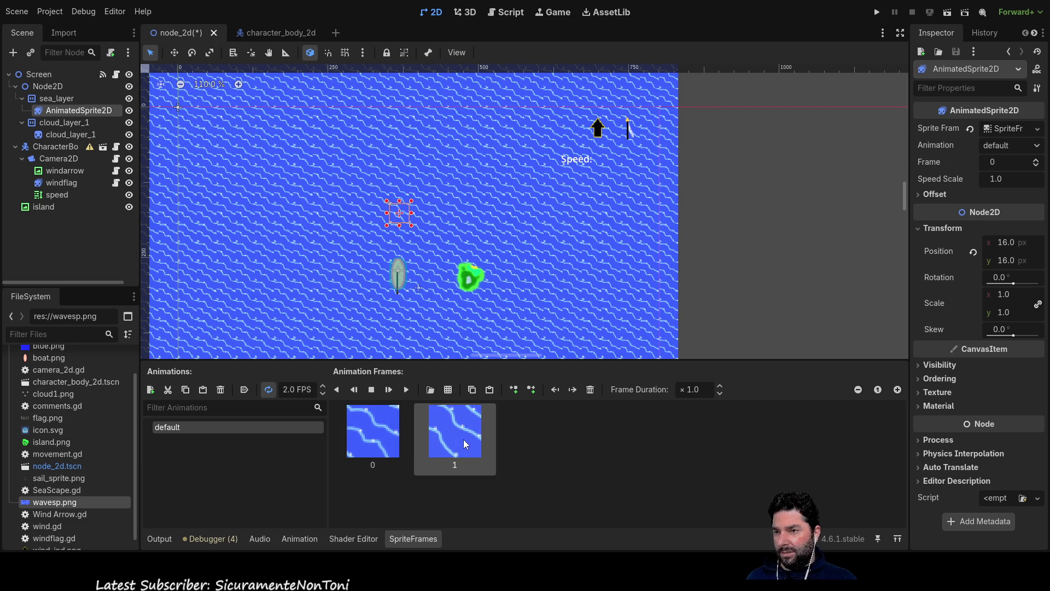
left_click(367, 446)
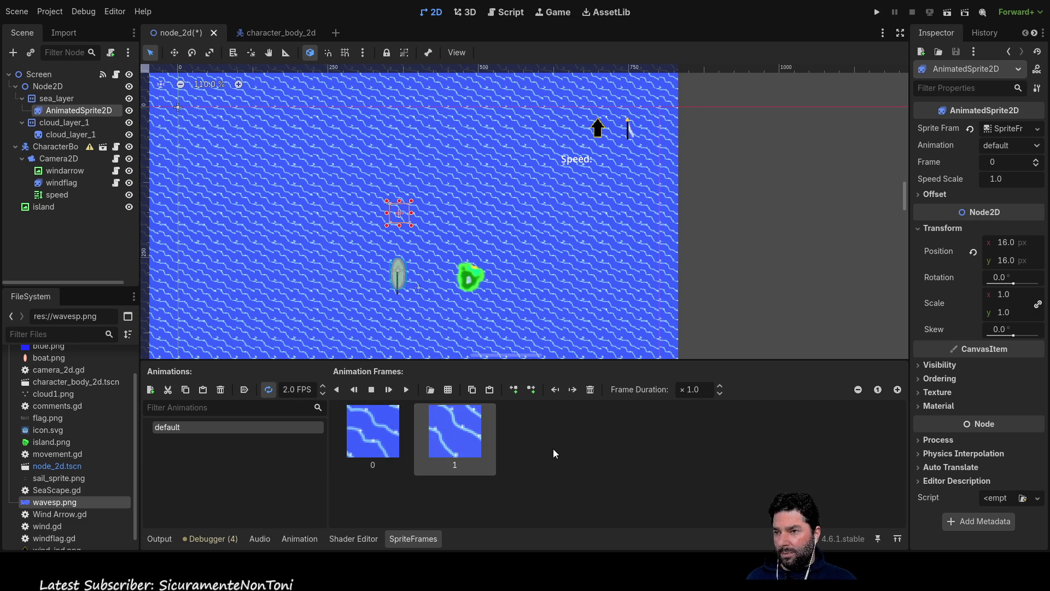
left_click(406, 390)
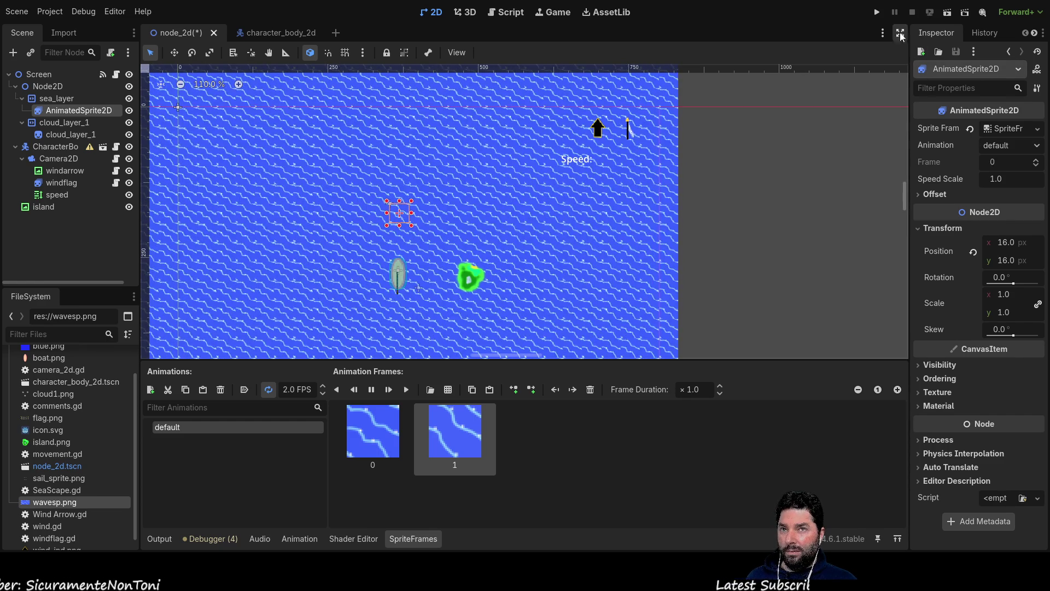
key("F5")
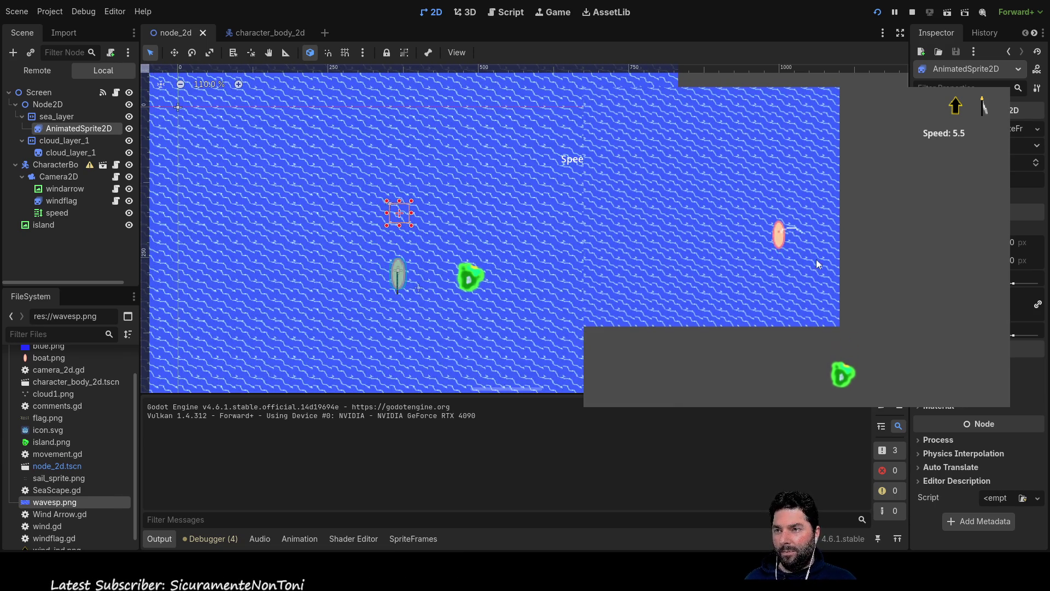
- Steer the boat in the running game, select sea_layer, and reload the running project
key("Down")
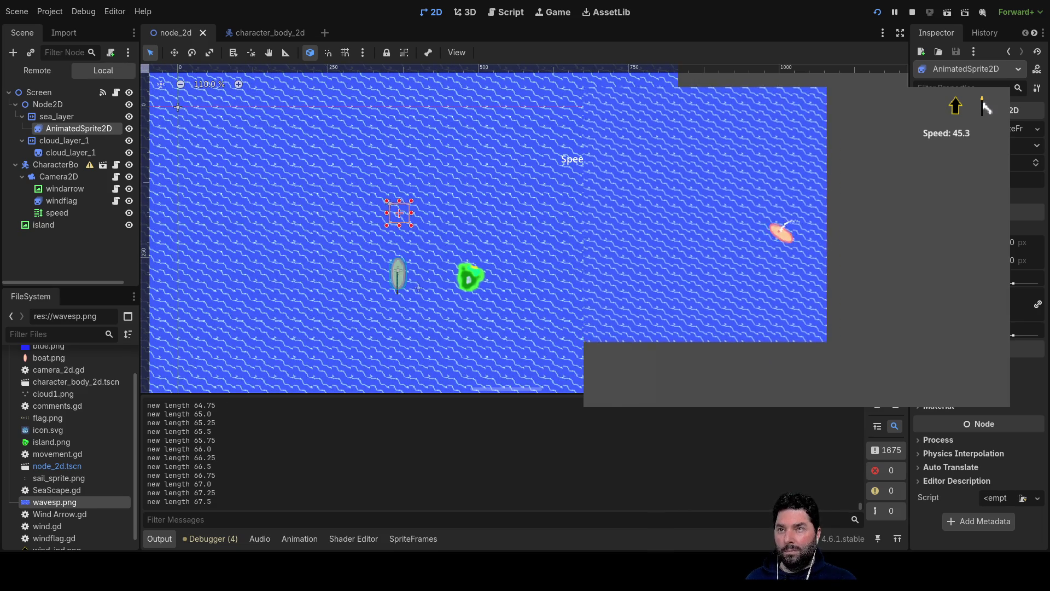
scroll(560, 308, "down", 6)
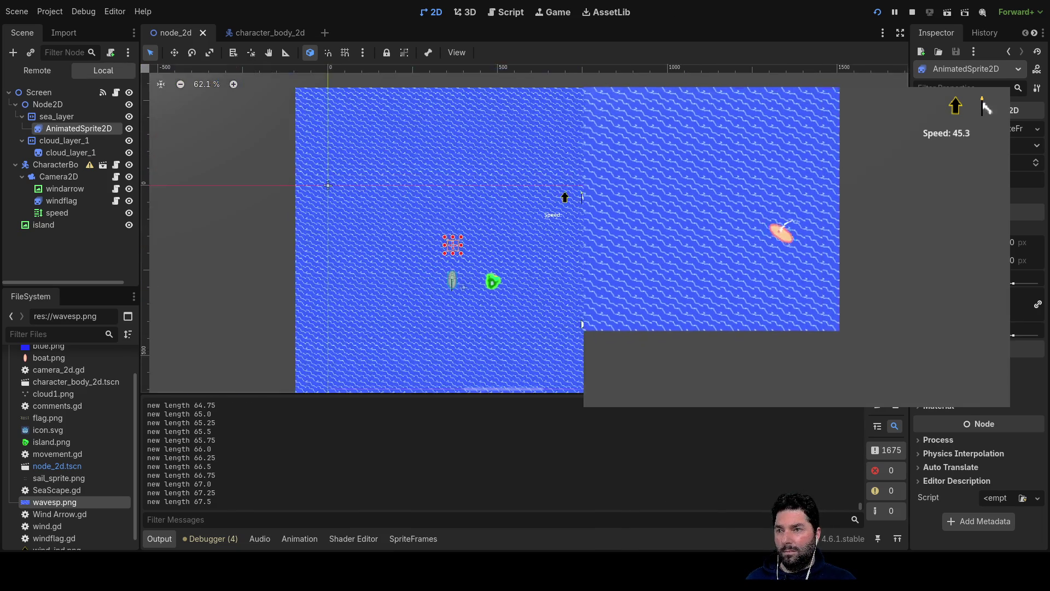
scroll(492, 246, "up", 3)
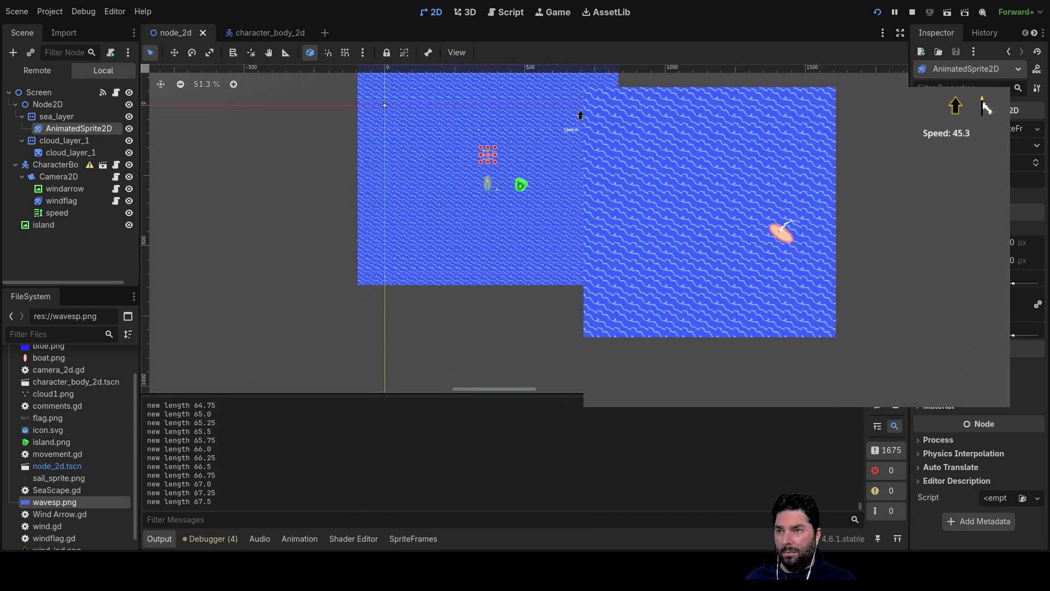
scroll(525, 230, "up", 1)
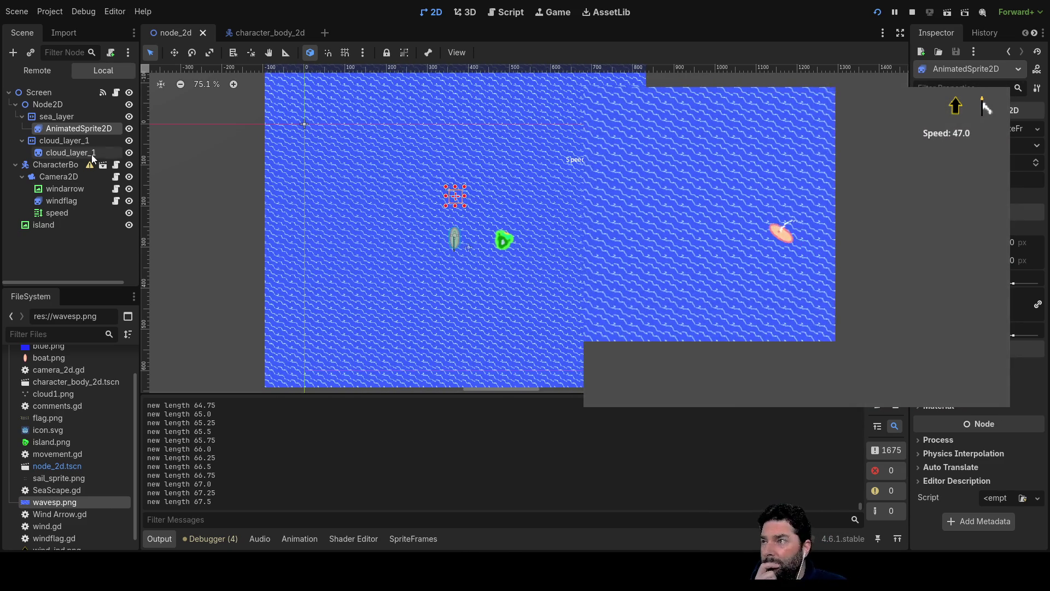
left_click(69, 119)
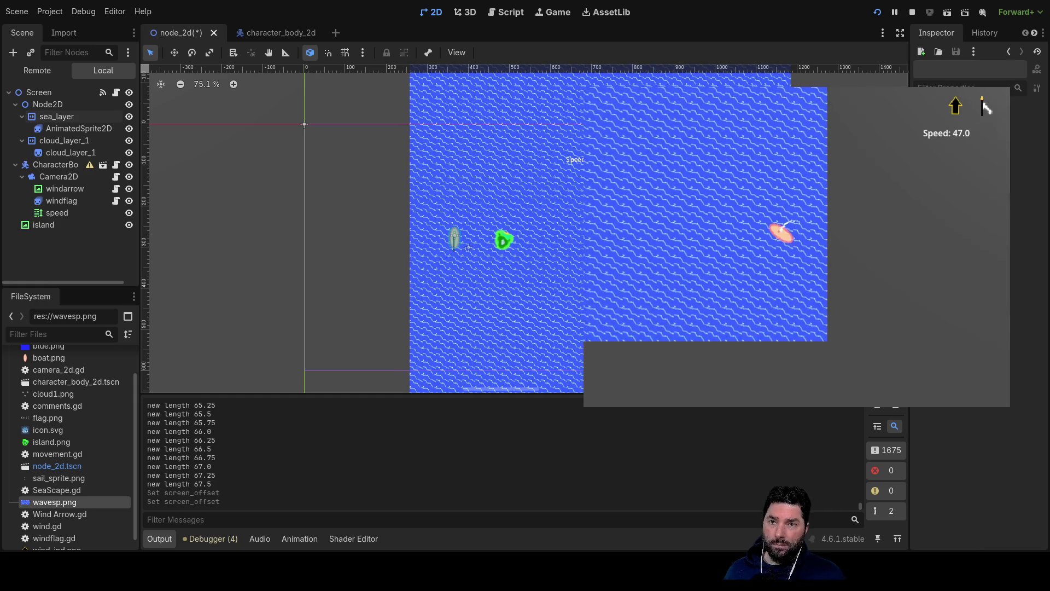
left_click(878, 12)
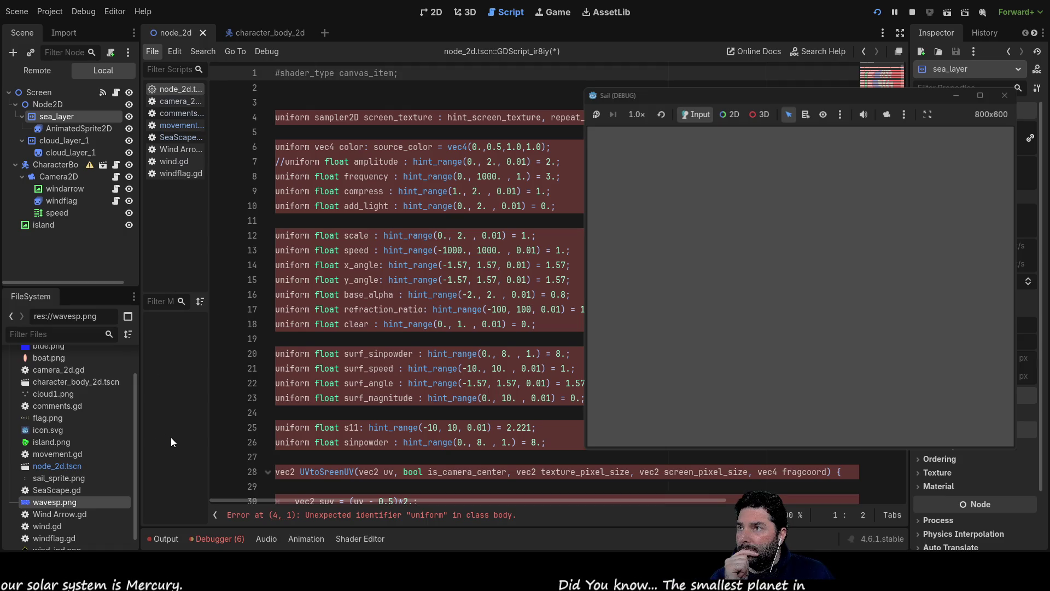
- Move node_2d.tscn::GDScript to the bottom of the script list and widen the list to show full names
mouse_move(179, 88)
left_mouse_down()
mouse_move(162, 192)
mouse_move(176, 187)
left_mouse_up()
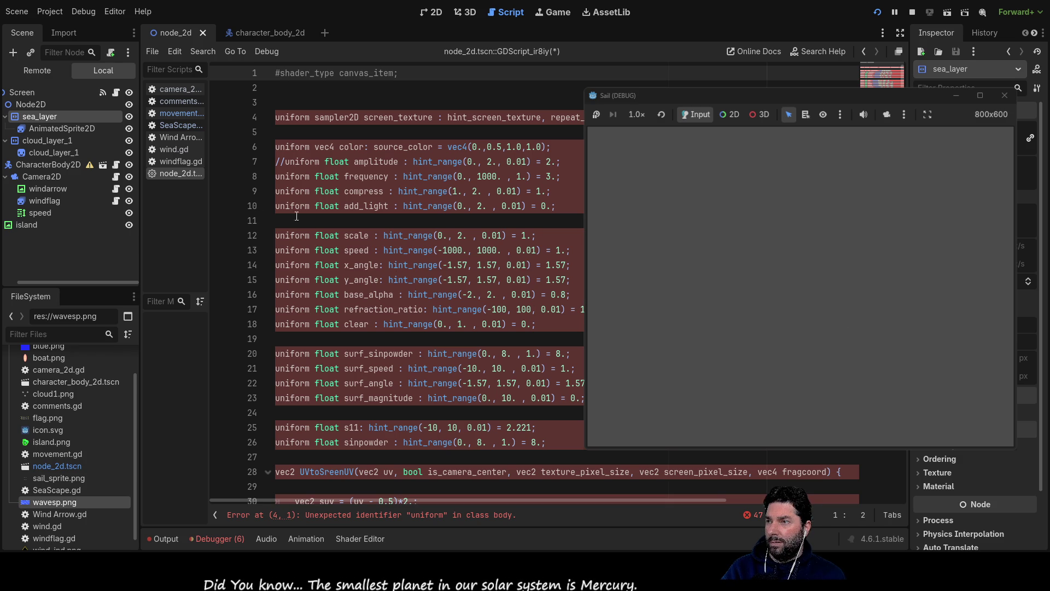
left_click_drag(210, 188, 657, 228)
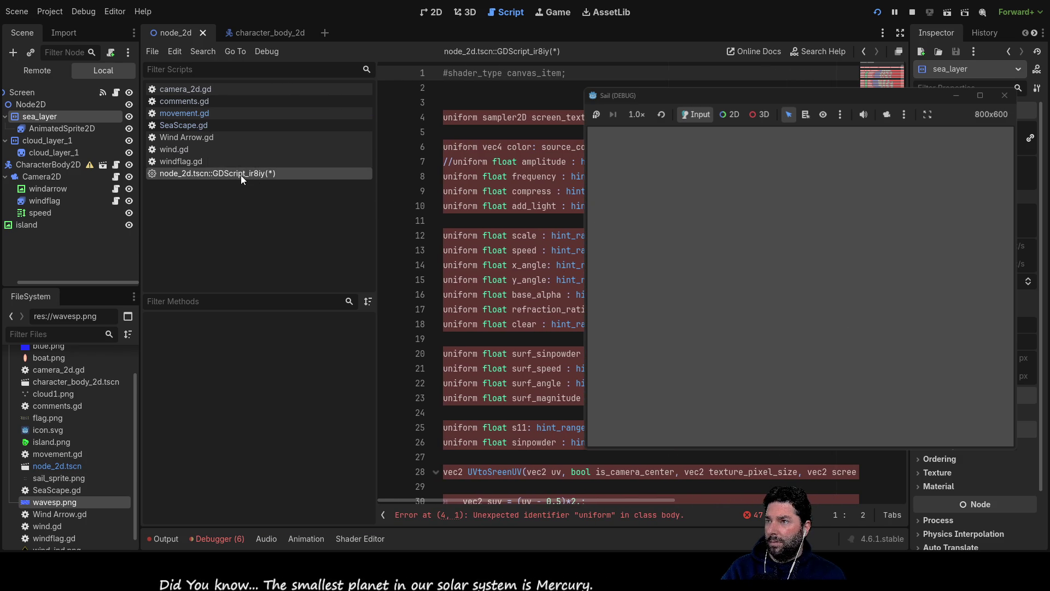
left_click(229, 161)
left_click(192, 173)
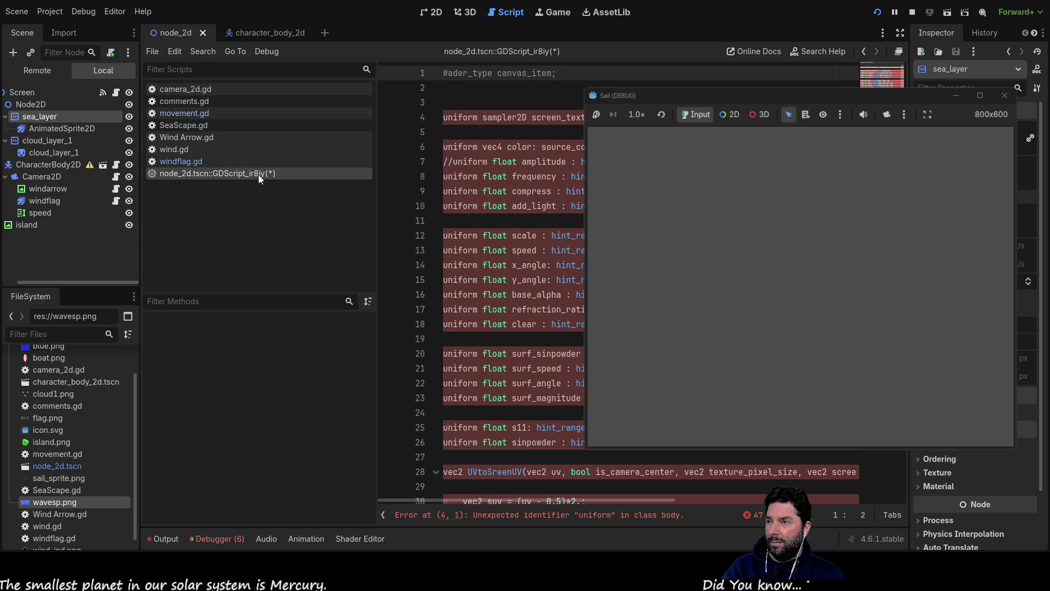
left_click(495, 99)
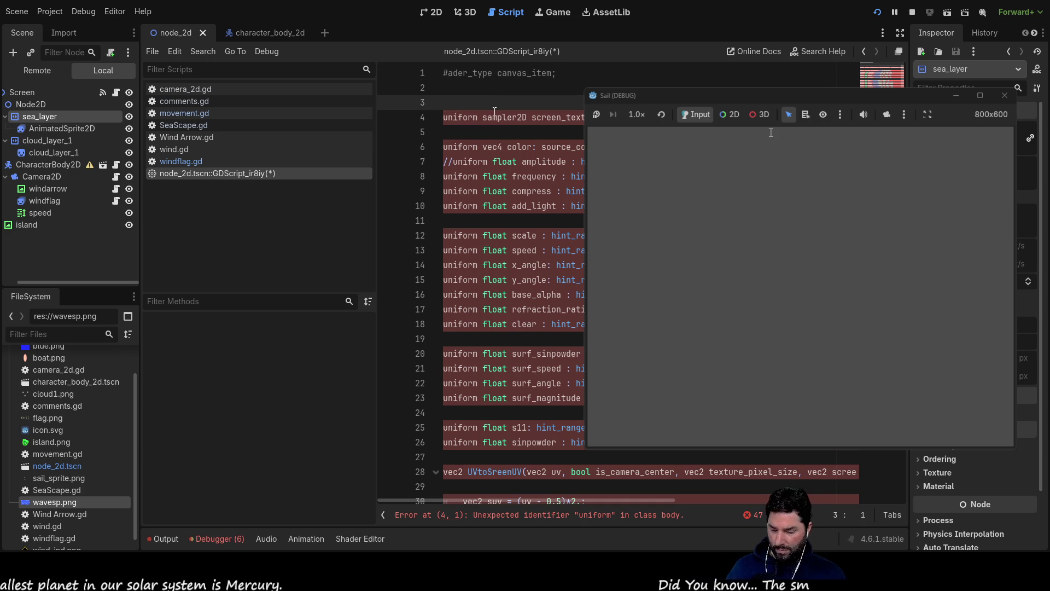
- Delete all the pasted shader code from the node_2d script, then select the sea's AnimatedSprite2D
key("ctrl+a")
key("BackSpace")
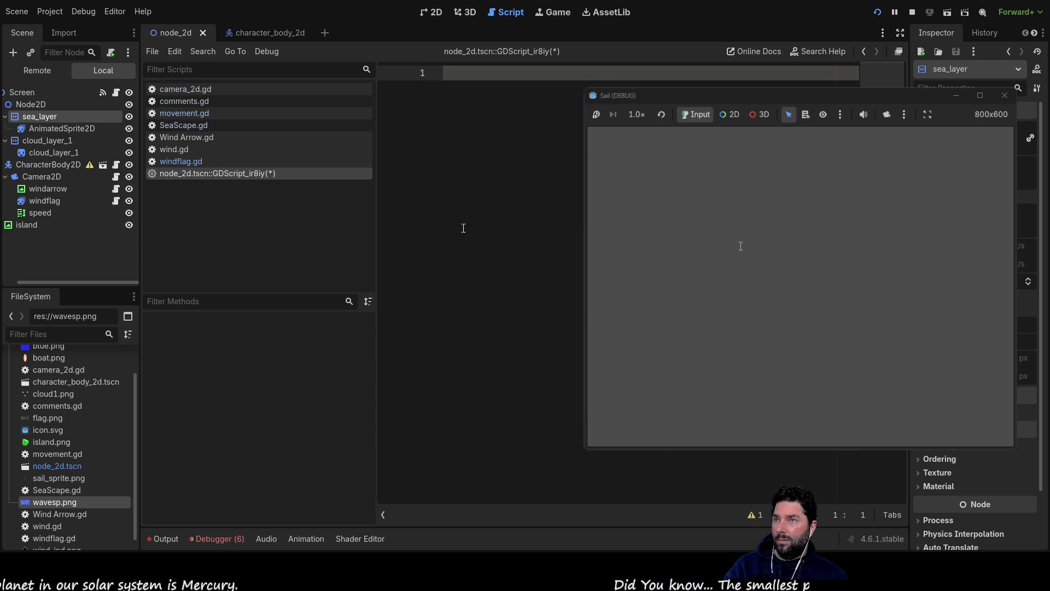
left_click(204, 160)
left_click(197, 174)
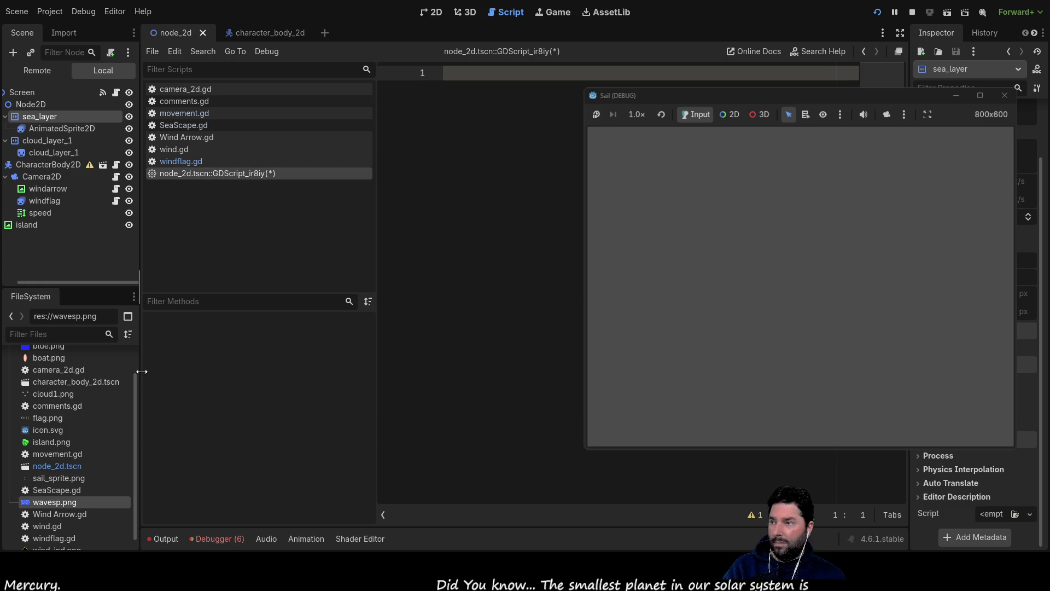
left_click(63, 130)
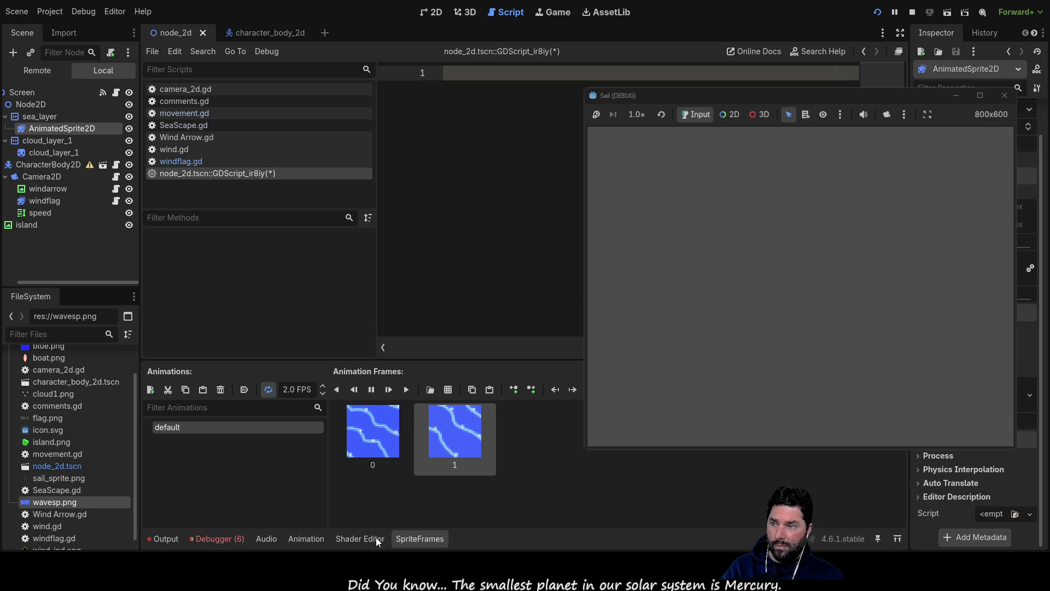
left_click(362, 539)
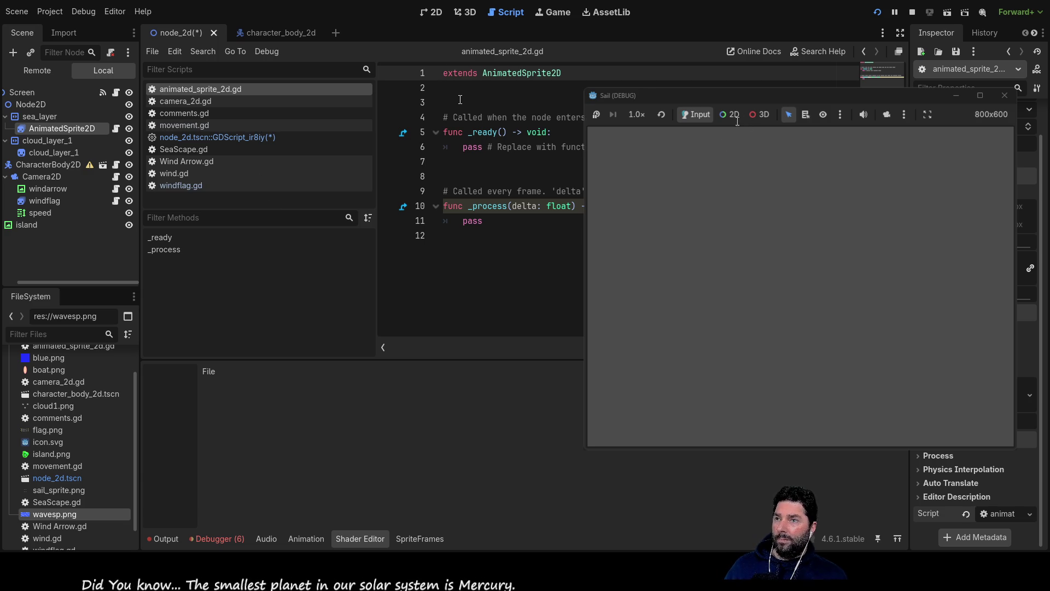
- Select the template code on lines 2–11 of animated_sprite_2d.gd
key("Down")
mouse_move(510, 241)
left_mouse_down()
mouse_move(446, 117)
mouse_move(444, 88)
left_mouse_up()
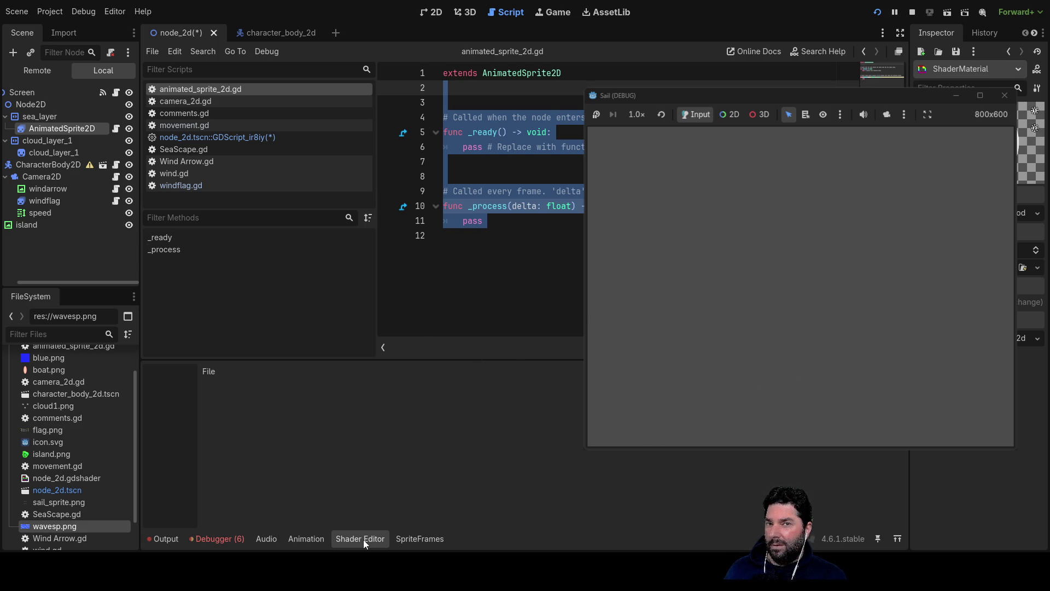
- Paste the shader code into the node_2d script, remove it again, and reselect the AnimatedSprite2D
left_click(217, 137)
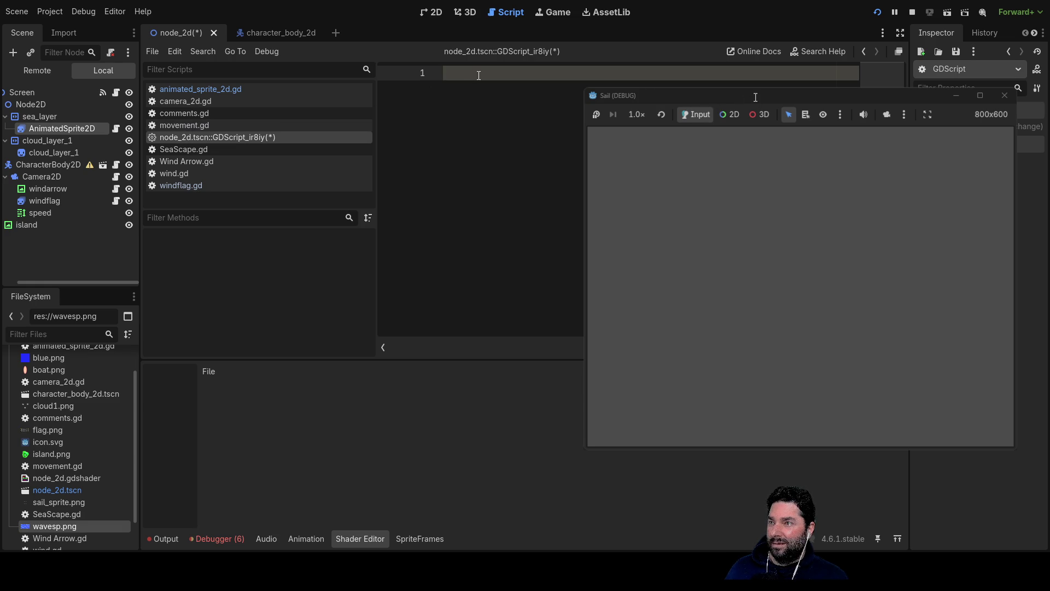
key("ctrl+v")
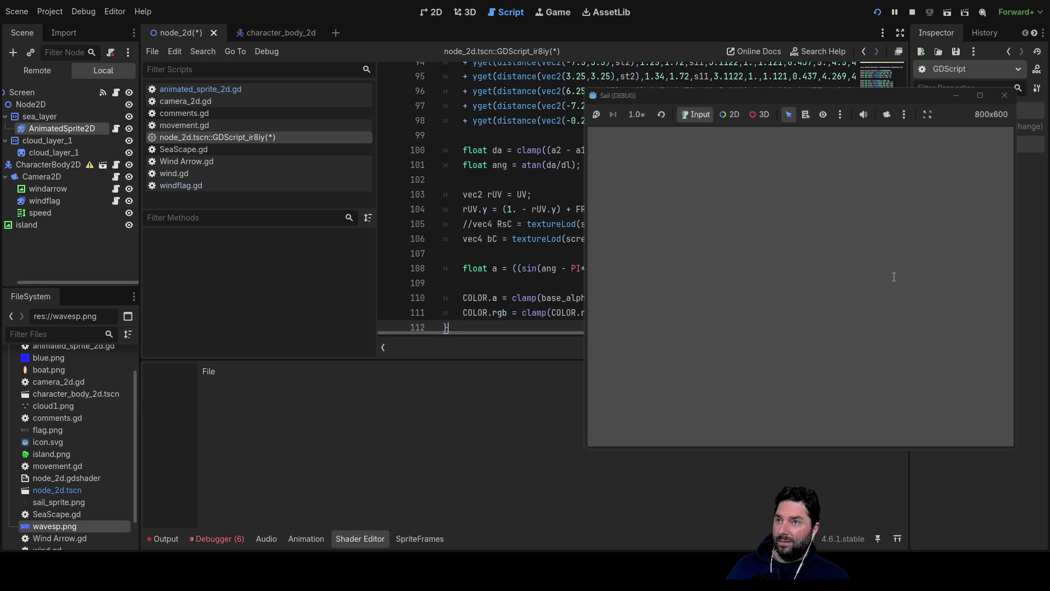
key("ctrl+shift+Home")
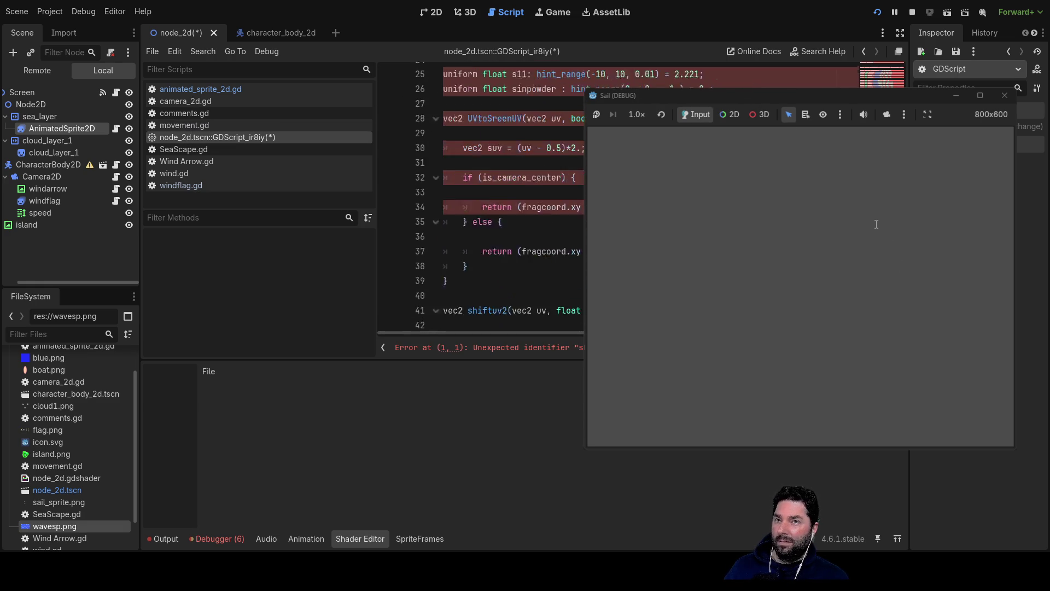
scroll(877, 225, "down", 10)
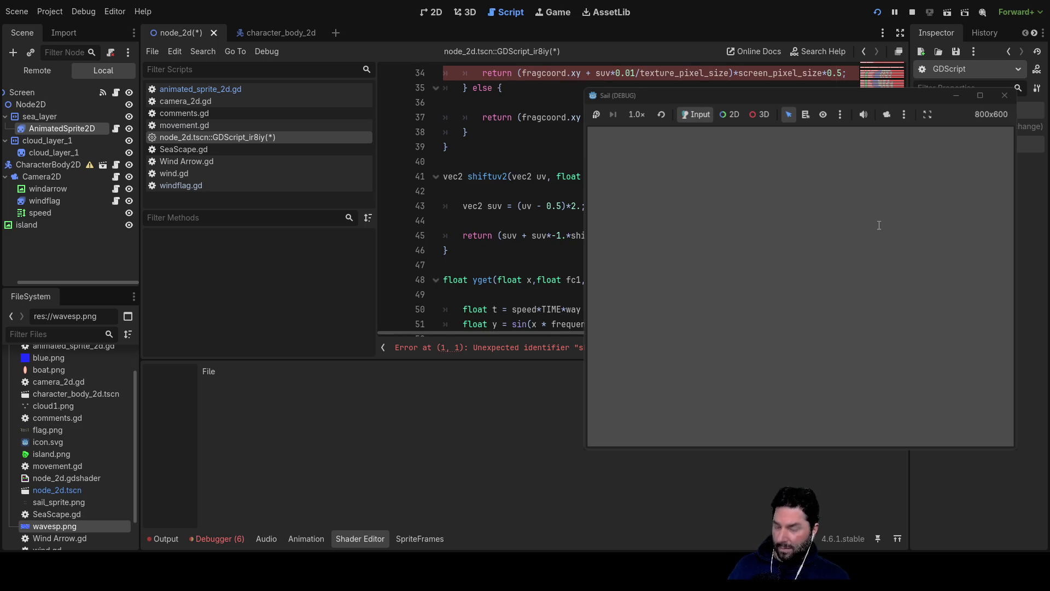
key("Delete")
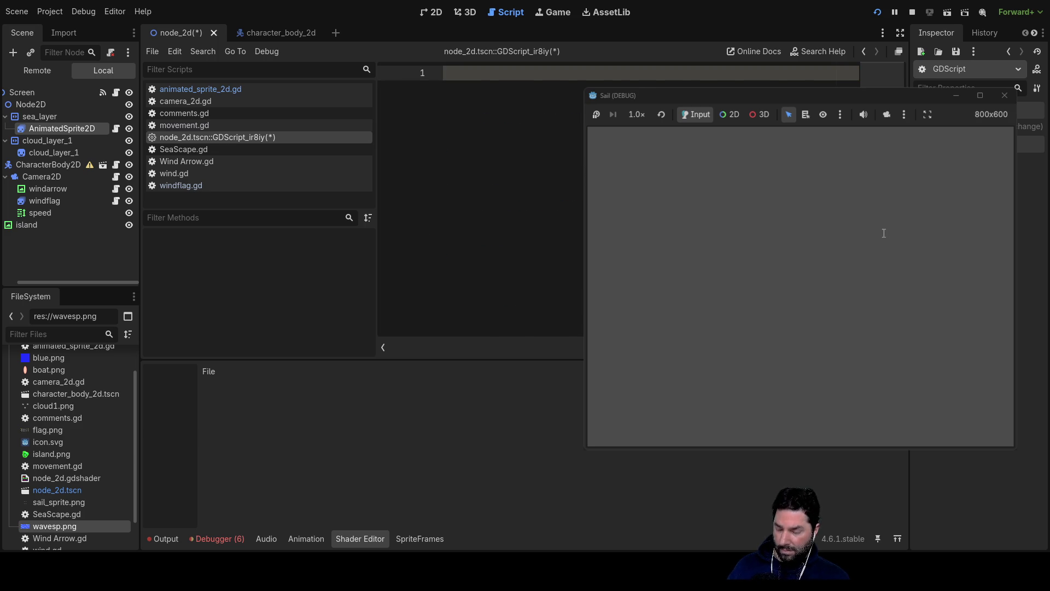
key("ctrl+v")
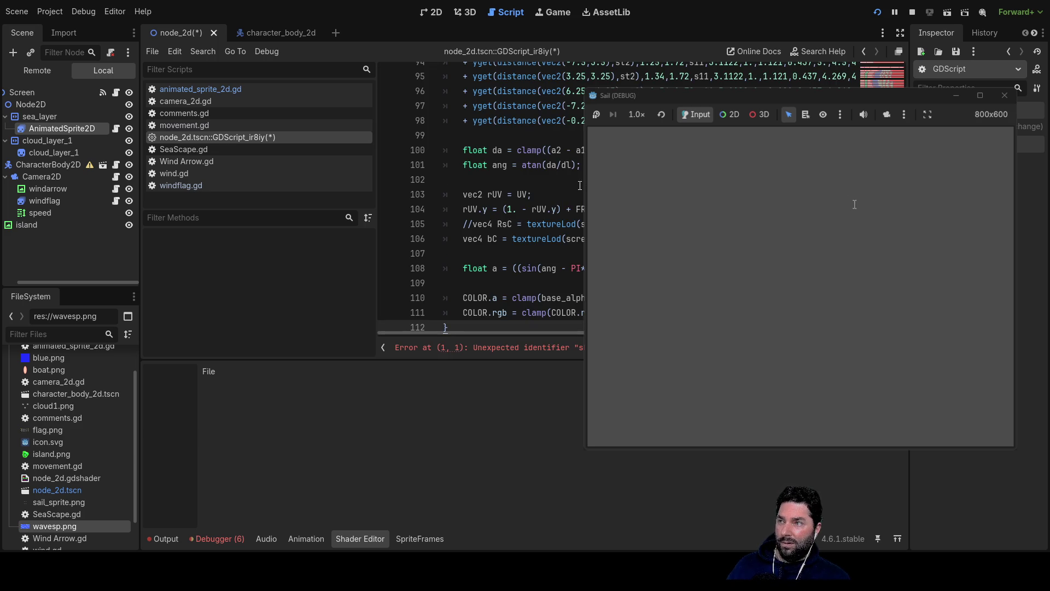
key("ctrl+z")
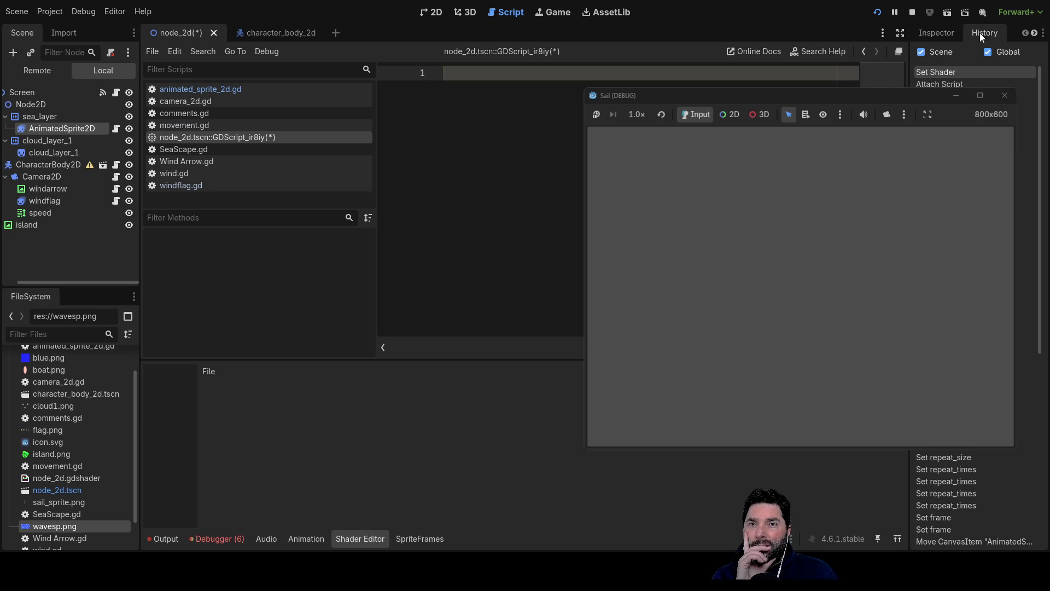
left_click(62, 129)
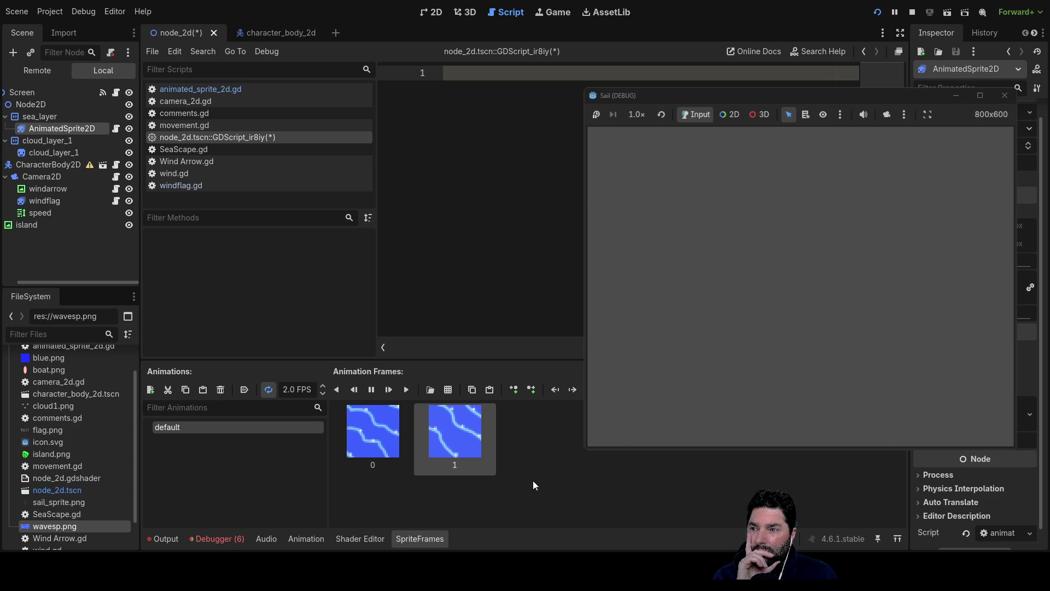
left_click(359, 539)
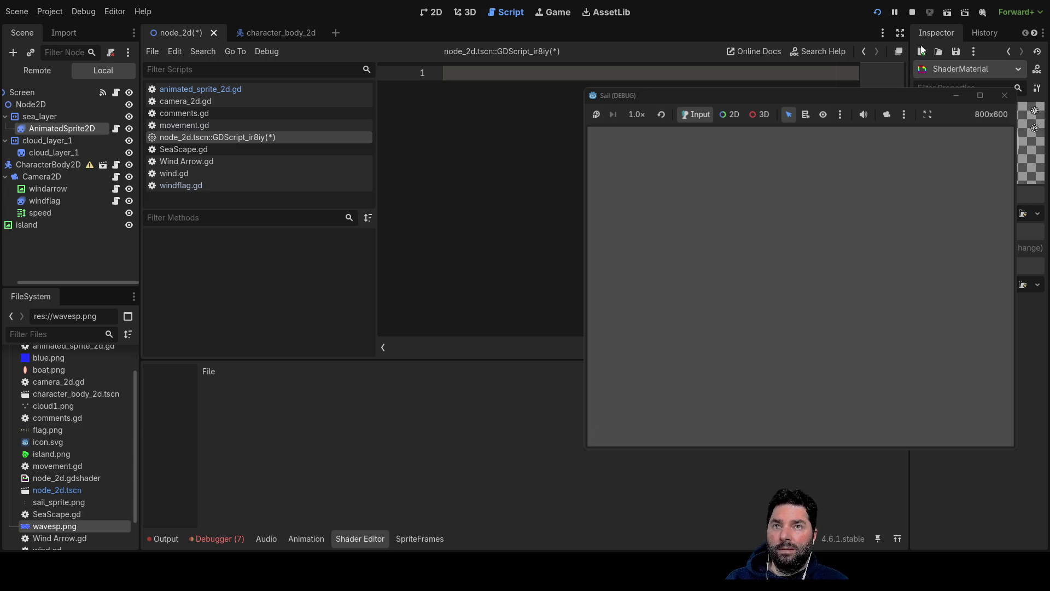
- Stop the running Sail test game
left_click(911, 12)
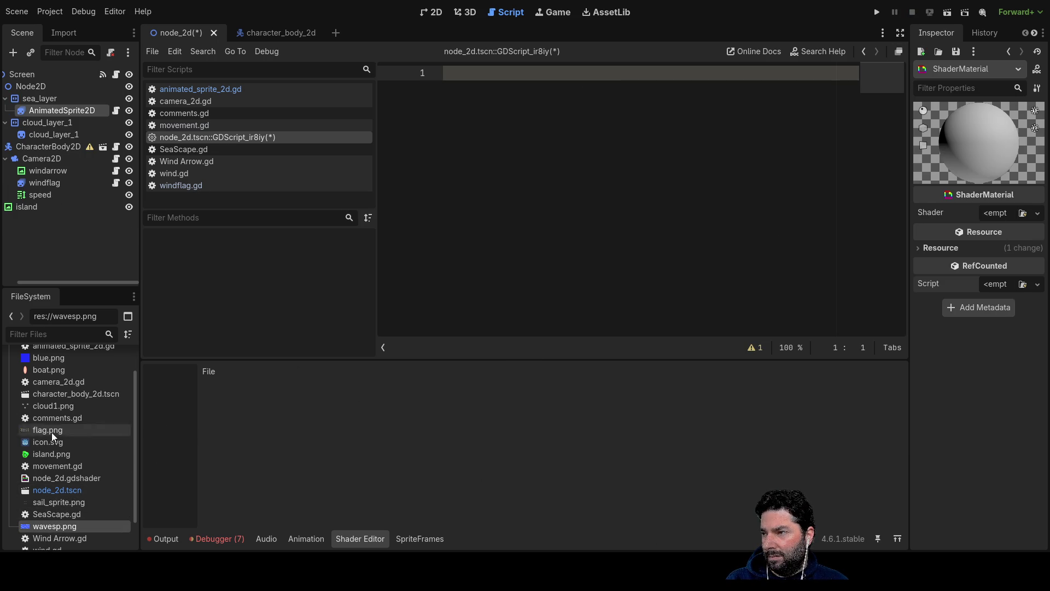
- Open animated_sprite_2d.gd, deselect its code, and bring back the AnimatedSprite2D's properties
scroll(54, 399, "up", 1)
scroll(55, 398, "down", 2)
scroll(65, 430, "up", 3)
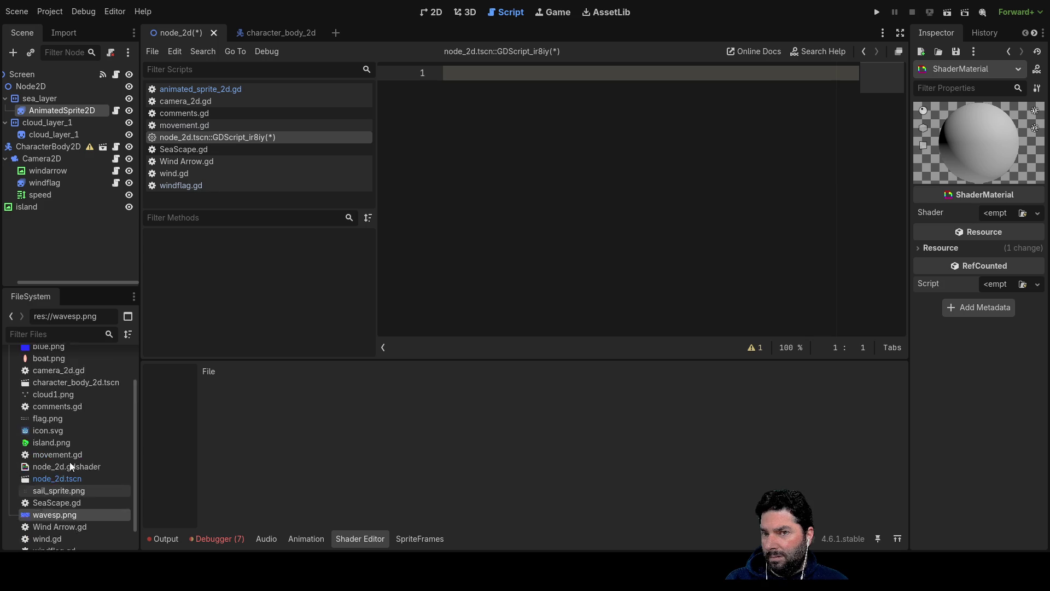
left_click(217, 90)
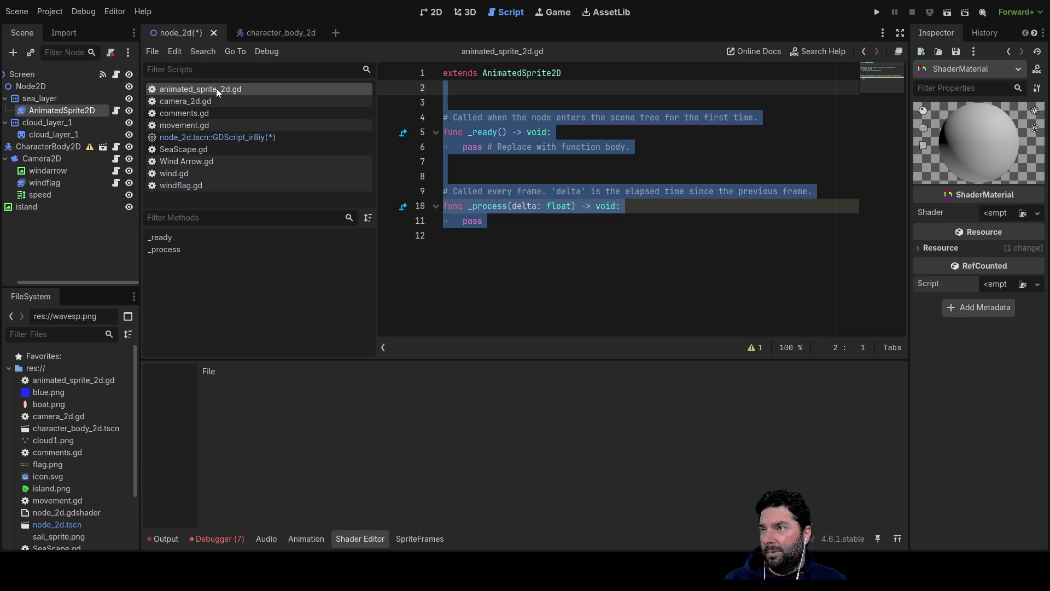
left_click(553, 257)
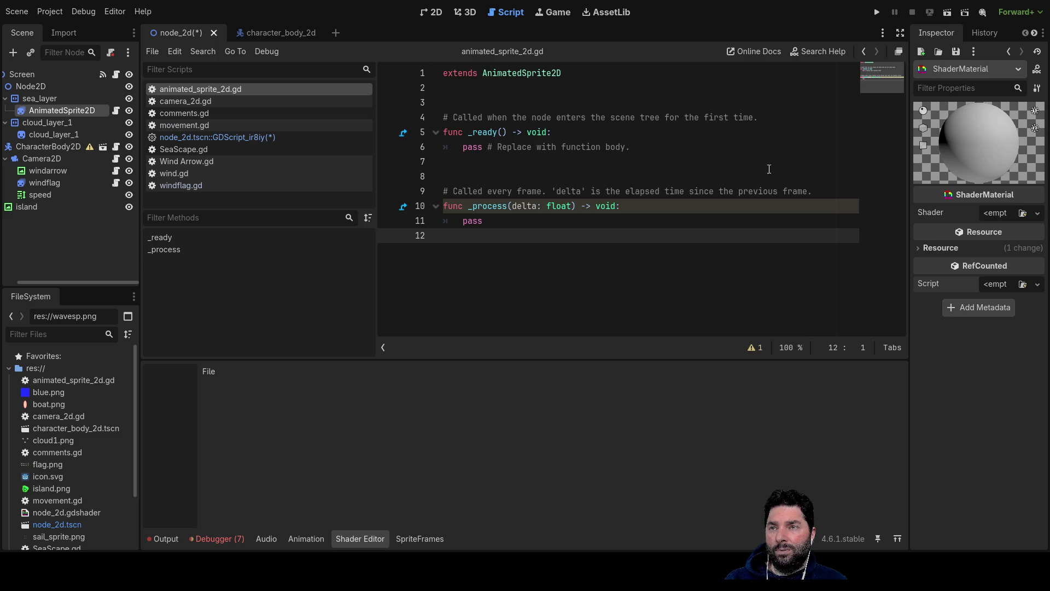
left_click(46, 111)
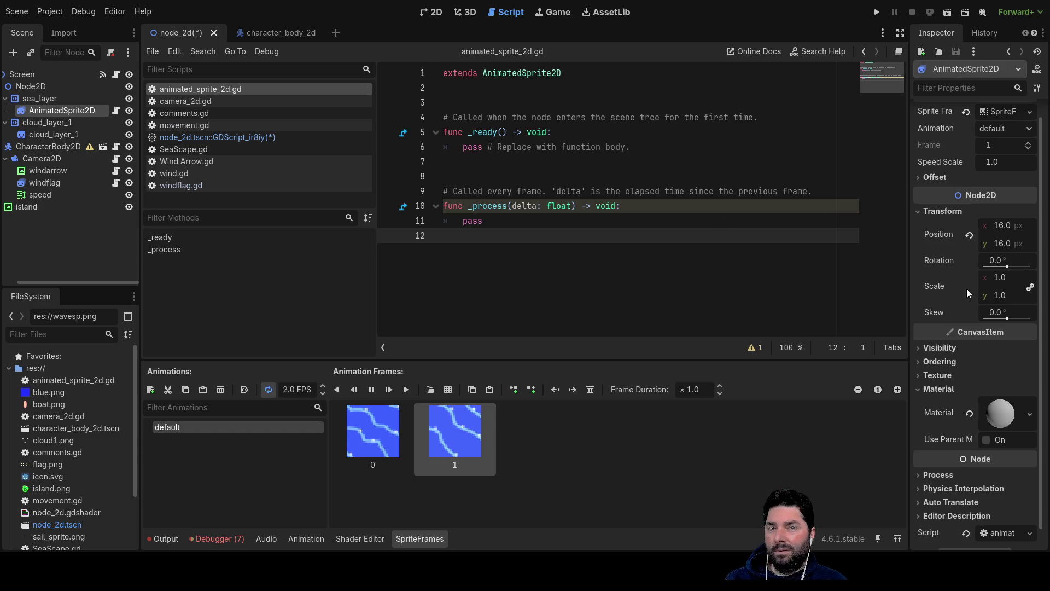
- Clear the AnimatedSprite2D's Material and detach its Script, then select sea_layer
left_click(970, 414)
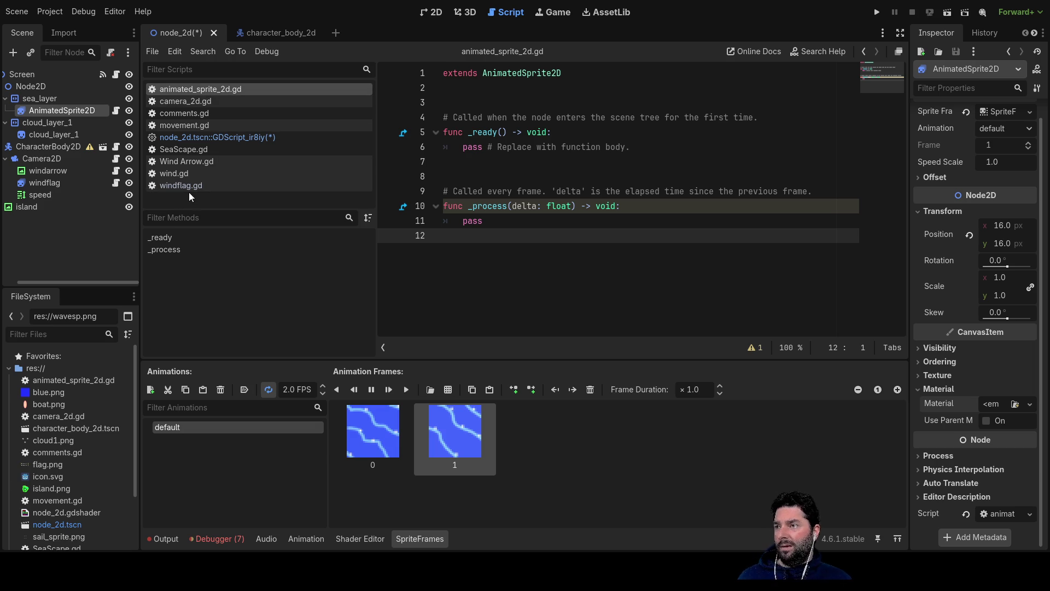
left_click(201, 138)
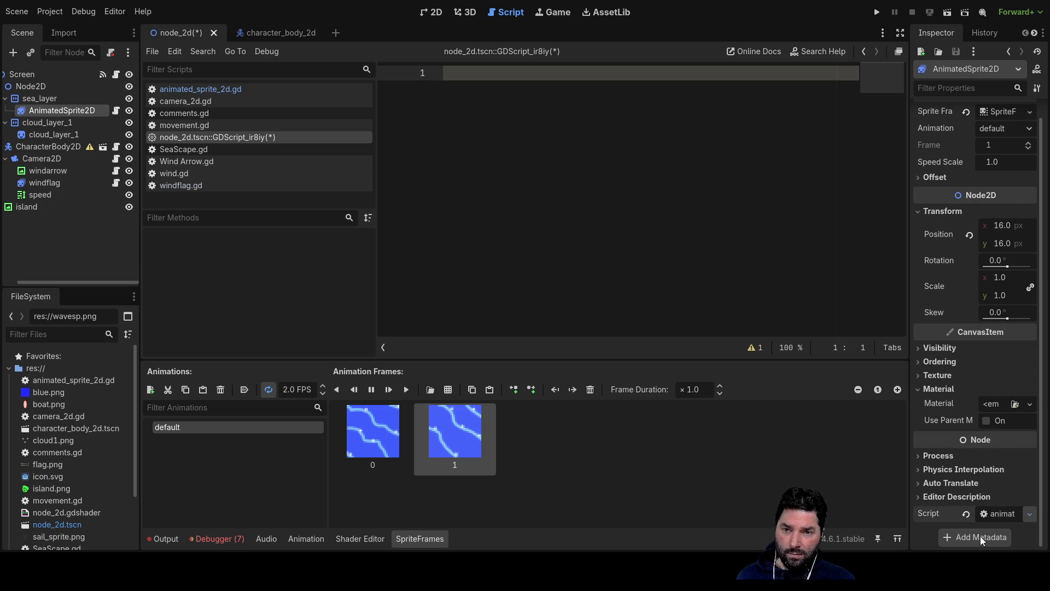
left_click(969, 467)
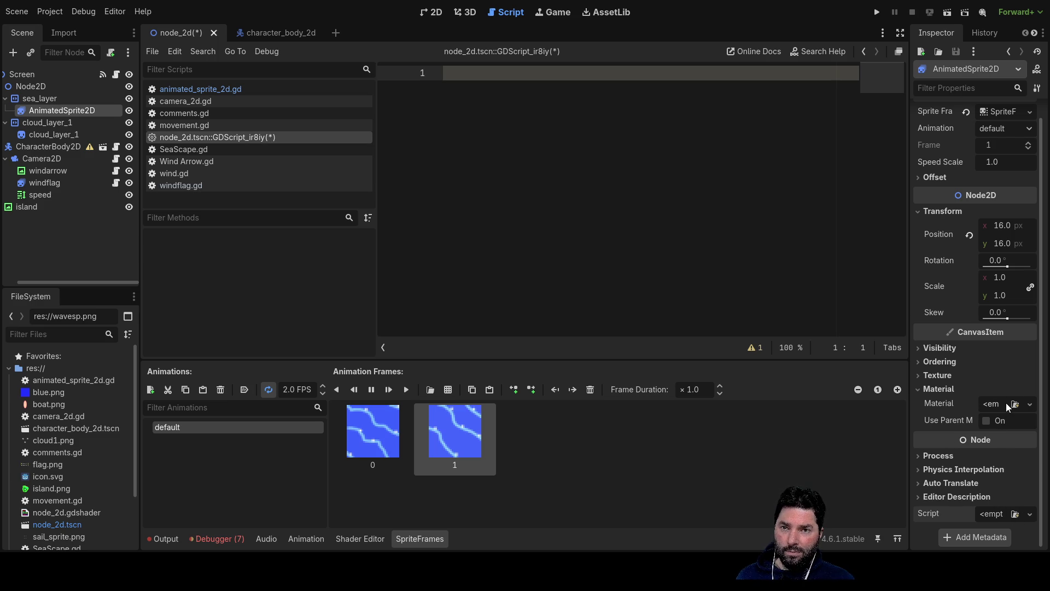
left_click(921, 390)
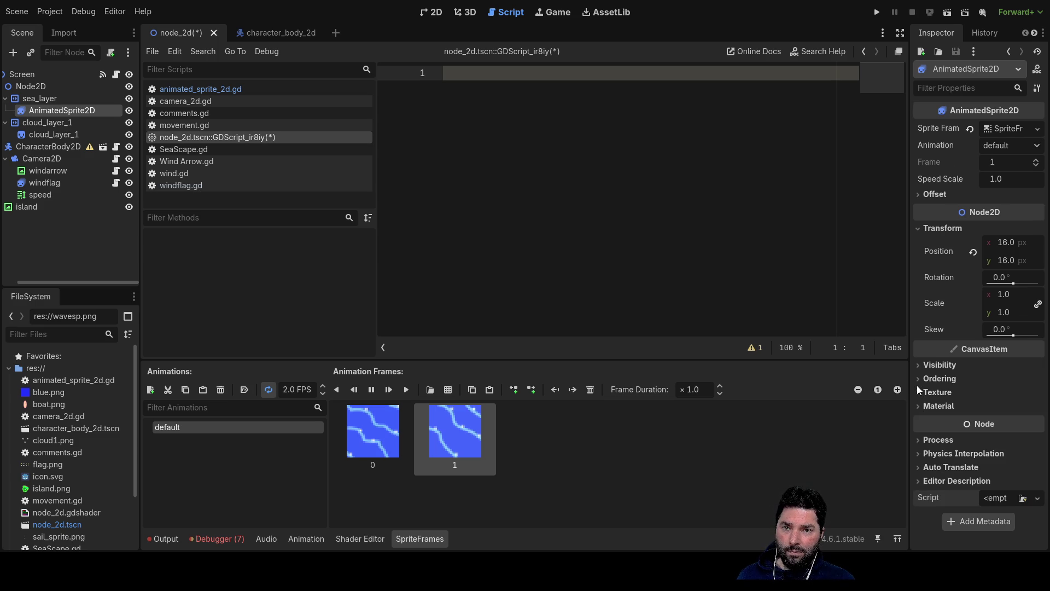
left_click(921, 404)
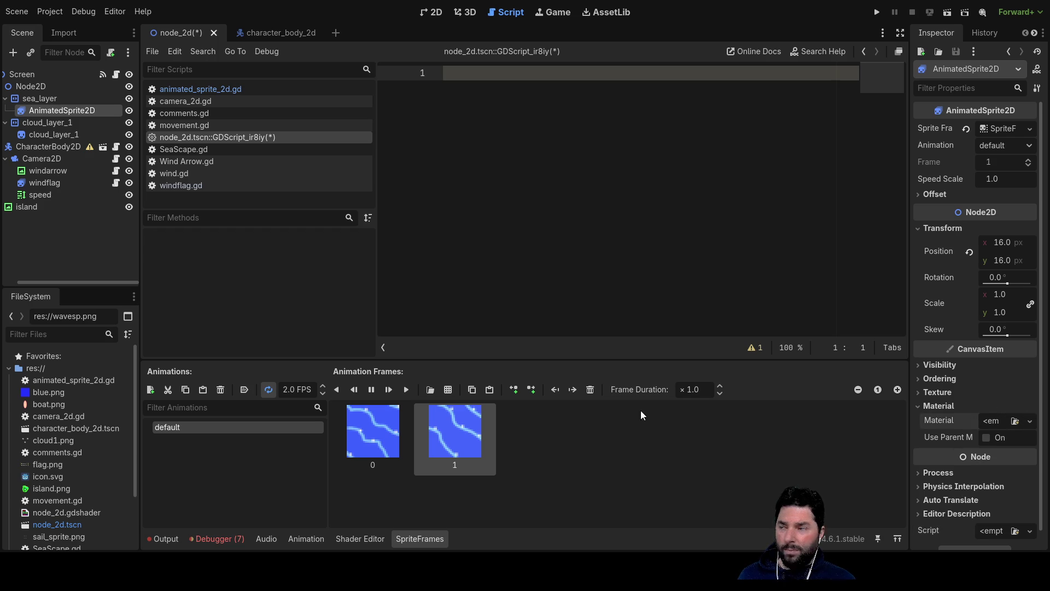
left_click(47, 99)
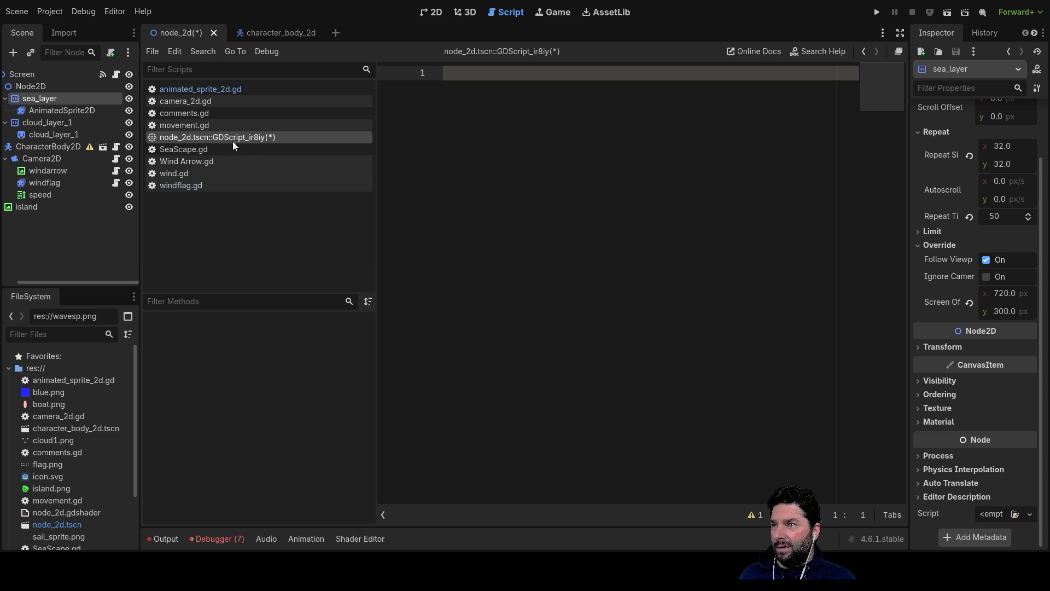
- Review animated_sprite_2d.gd and camera_2d.gd, then reselect the AnimatedSprite2D node
left_click(213, 89)
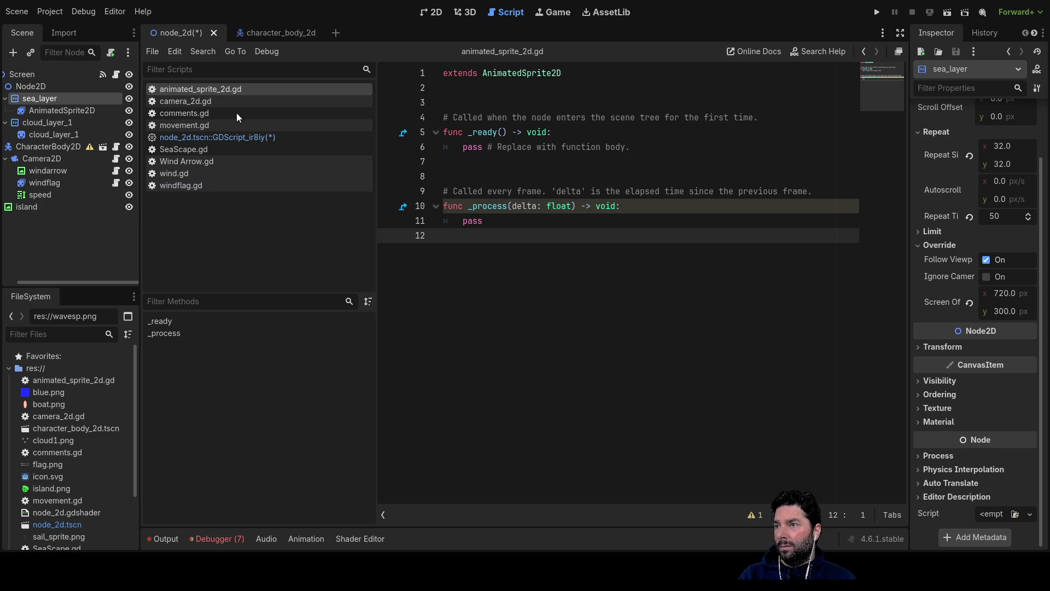
left_click(183, 100)
left_click(184, 91)
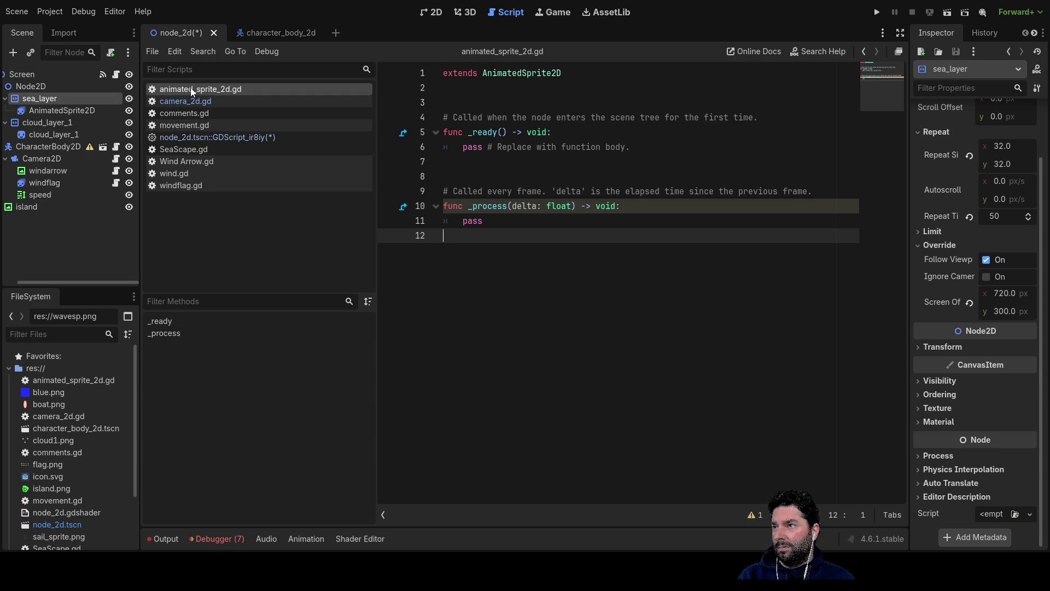
left_click(36, 109)
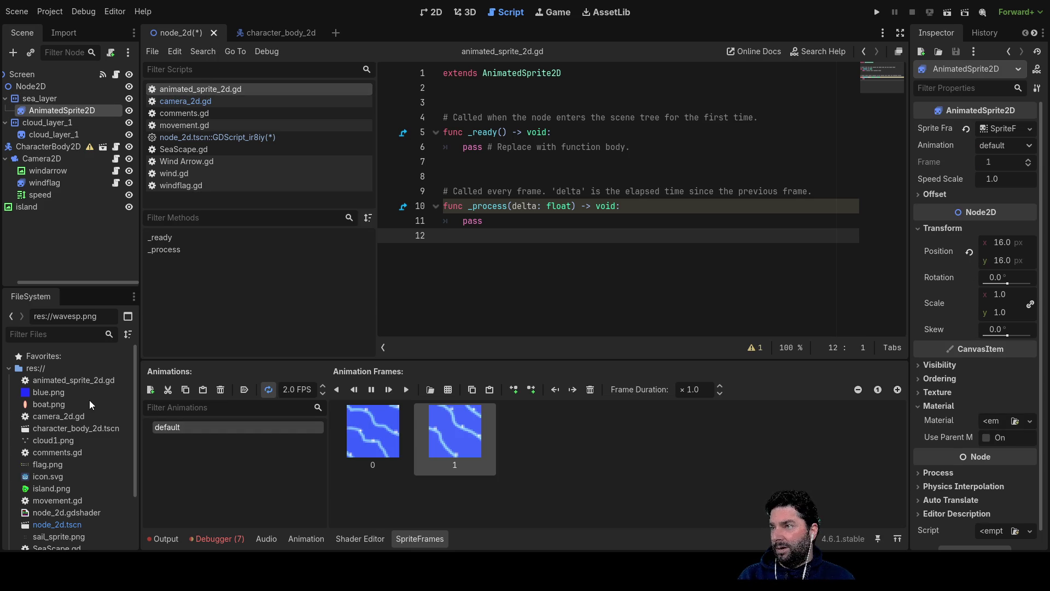
- Delete the AnimatedSprite2D node from sea_layer and save the node_2d scene
key("Delete")
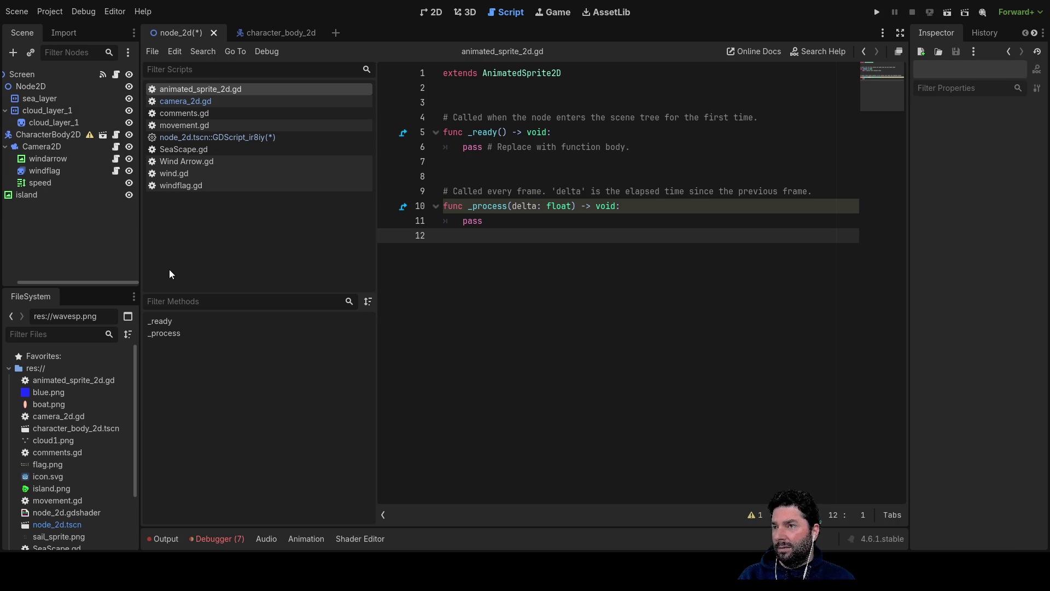
left_click(218, 137)
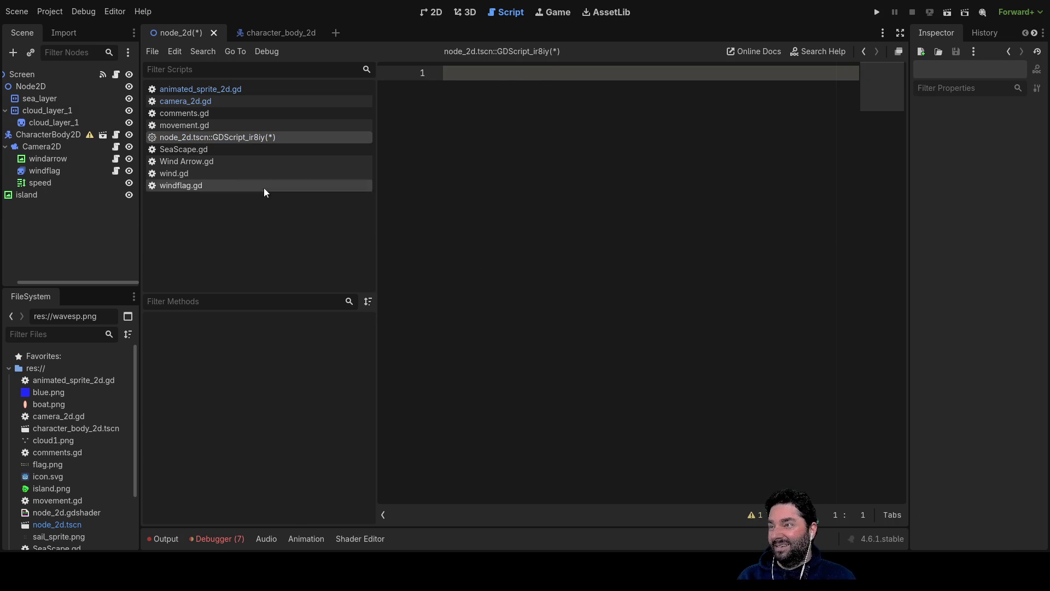
left_click(195, 89)
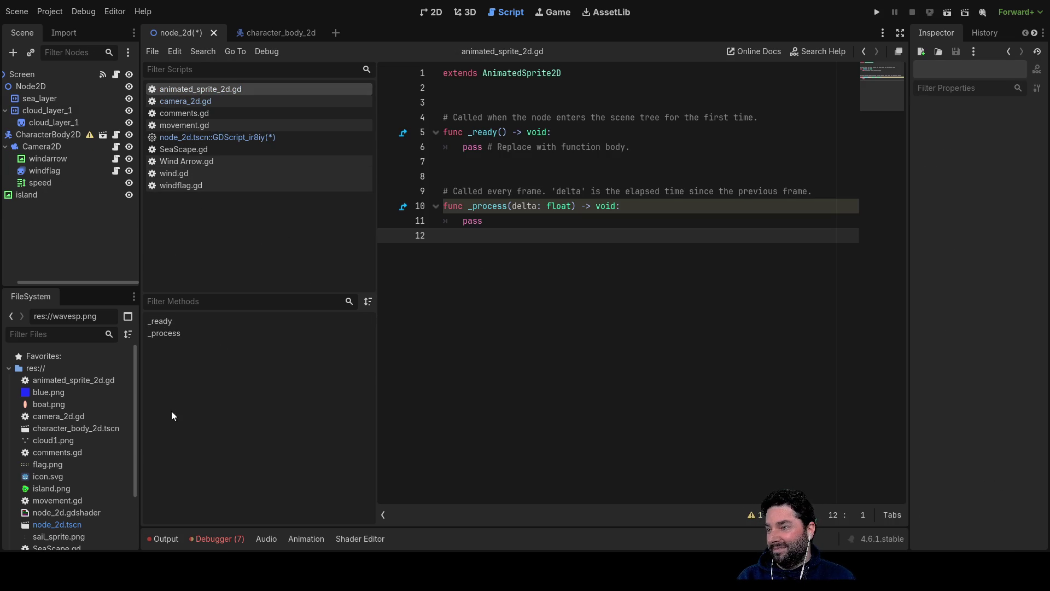
left_click(201, 140)
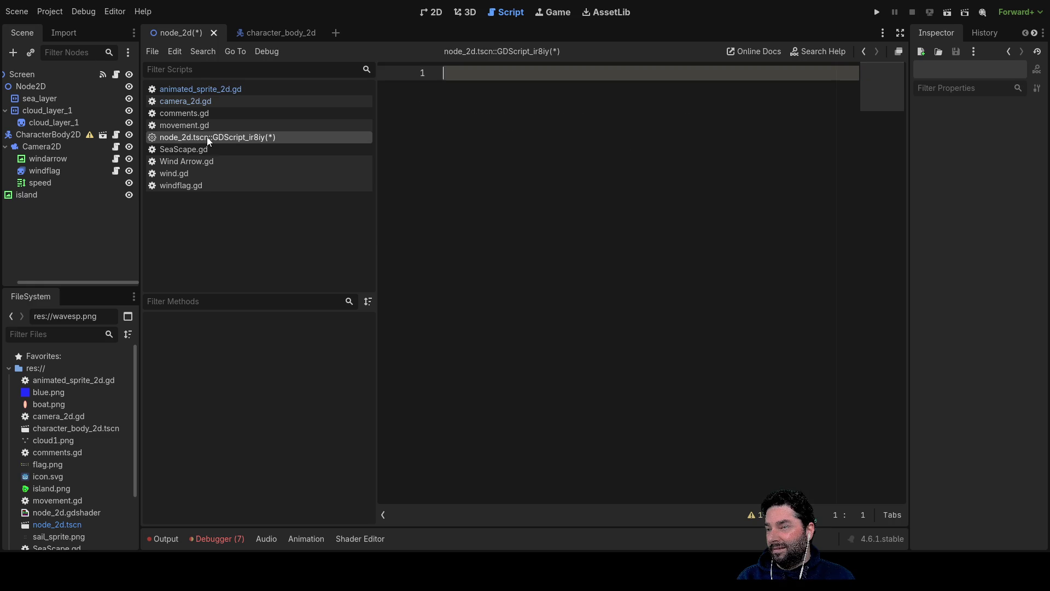
key("ctrl+s")
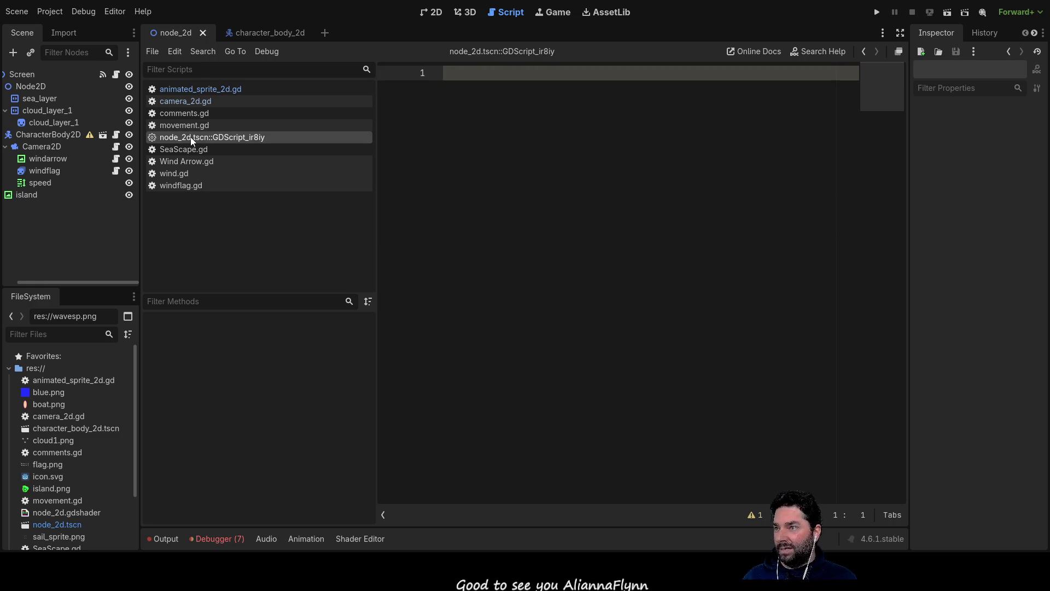
- Check the camera_2d.gd and animated_sprite_2d.gd scripts and the character_body_2d scene, ending on node_2d's empty script
left_click(188, 100)
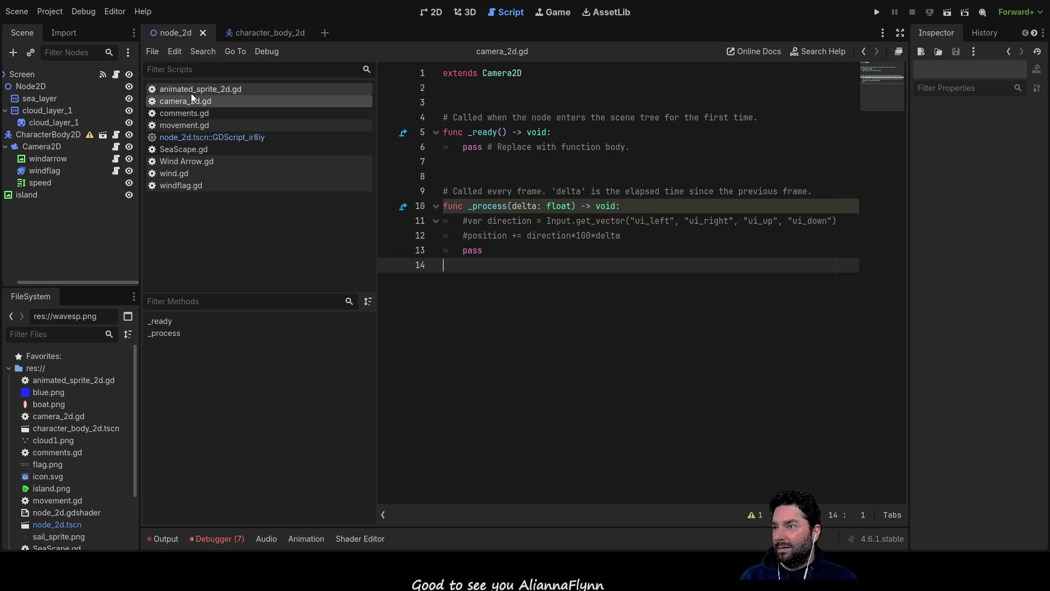
left_click(191, 90)
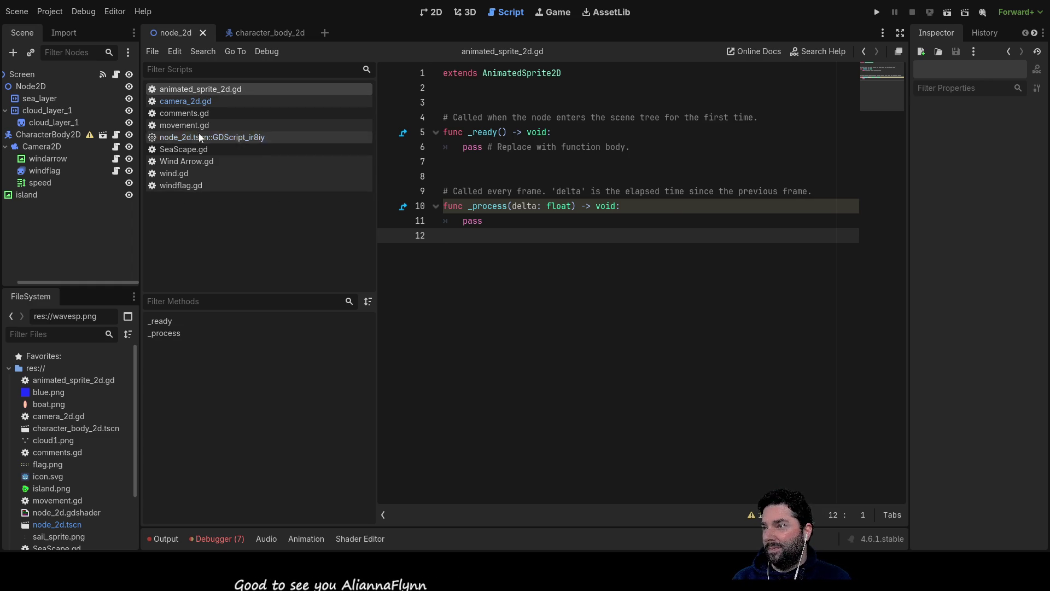
left_click(199, 100)
left_click(200, 90)
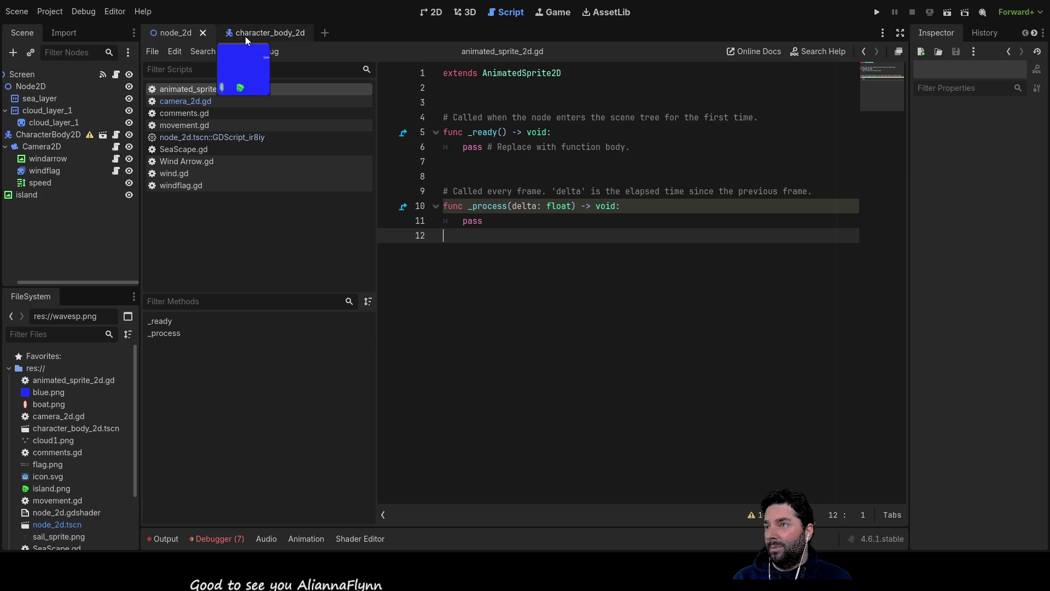
left_click(245, 36)
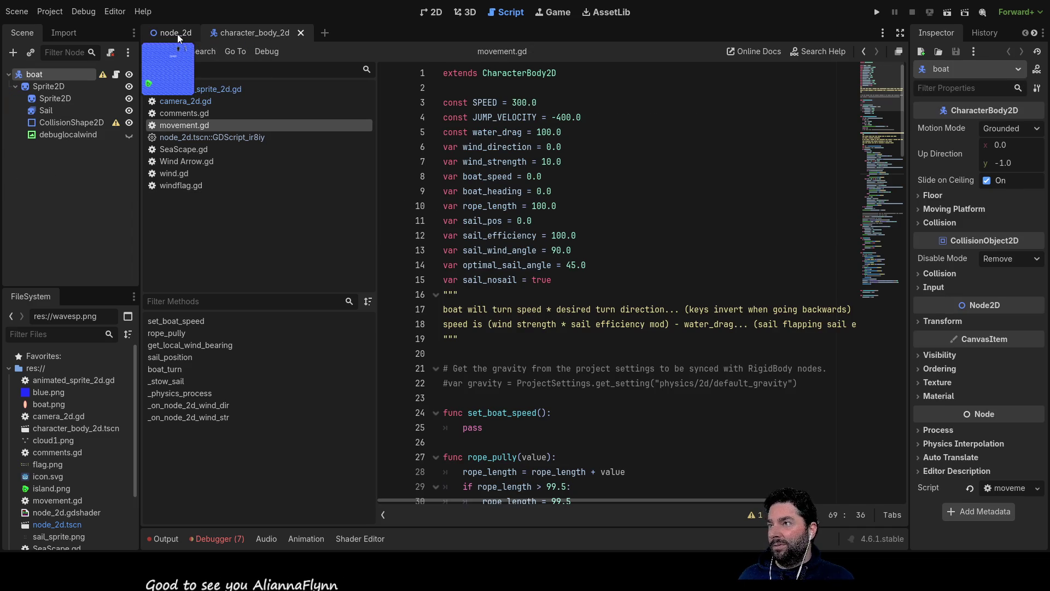
left_click(177, 34)
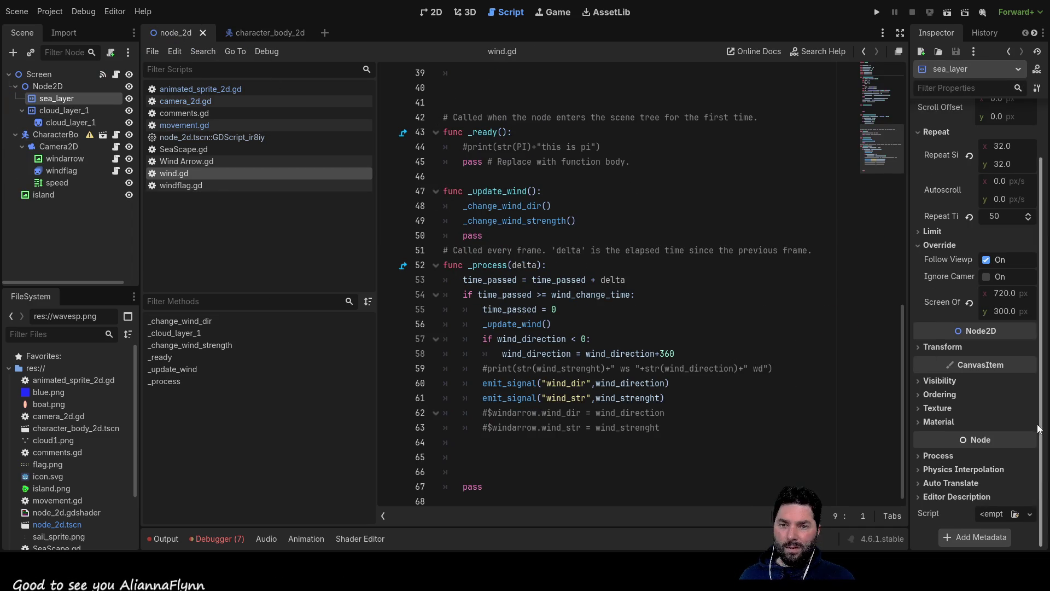
scroll(999, 413, "up", 2)
scroll(998, 412, "down", 2)
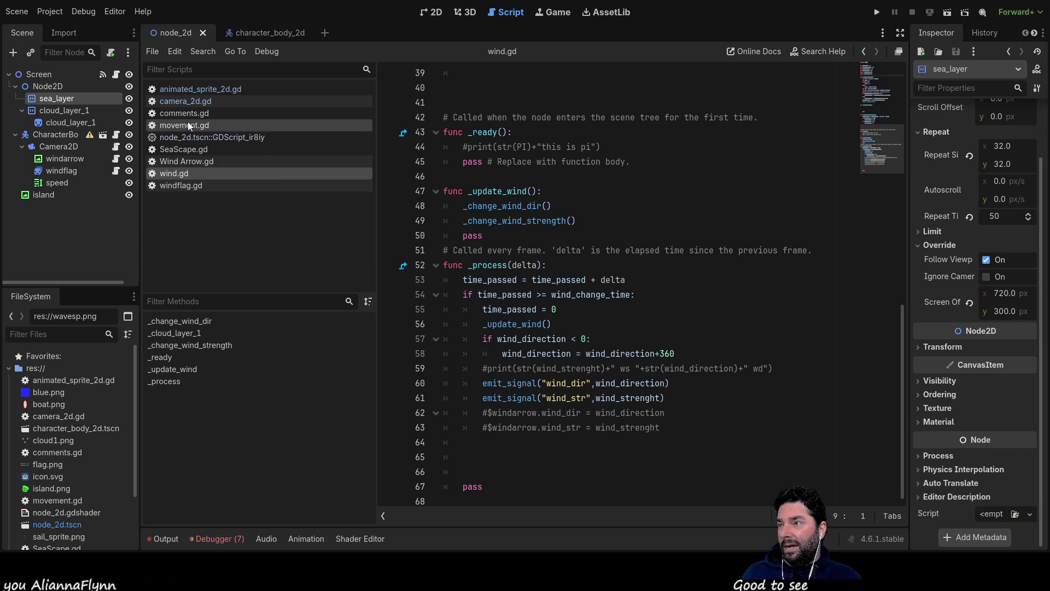
left_click(210, 137)
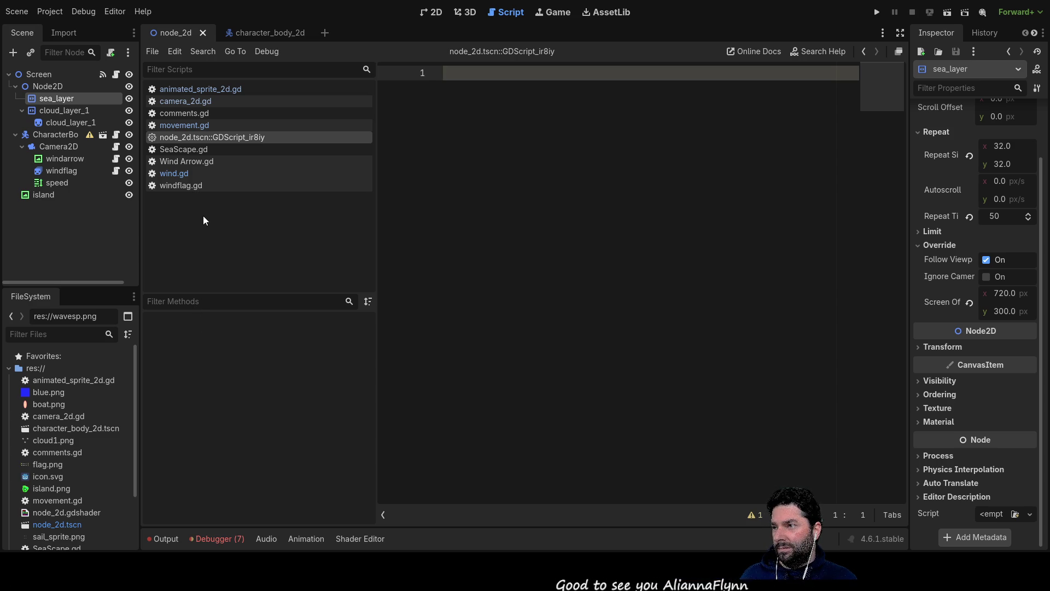
- Close all open scripts and inspect the root Node2D, sea_layer and cloud_layer_1 sprite properties
key("ctrl+w")
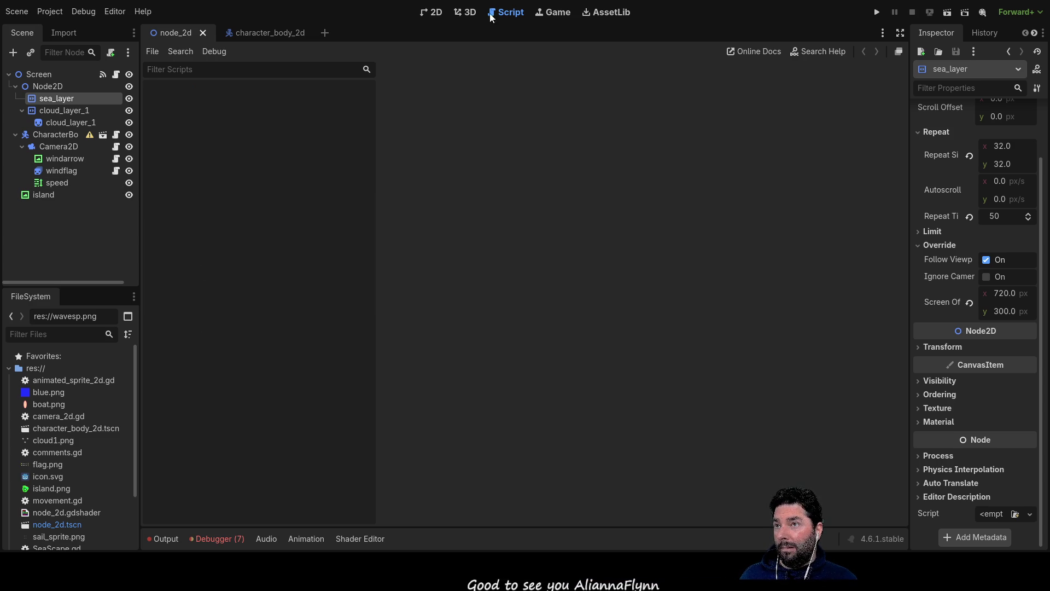
left_click(442, 15)
left_click(505, 13)
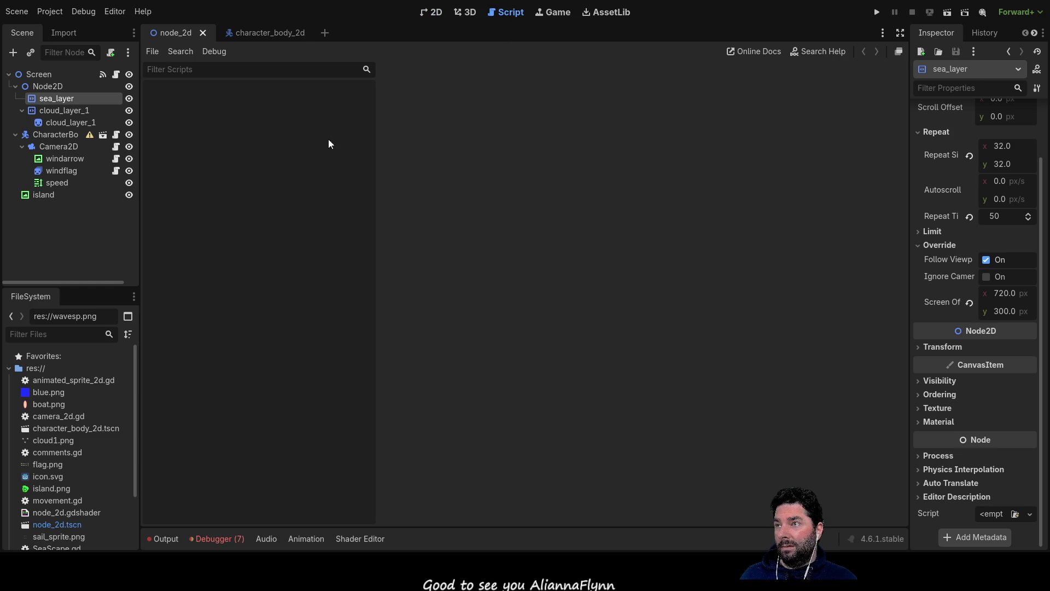
left_click(51, 88)
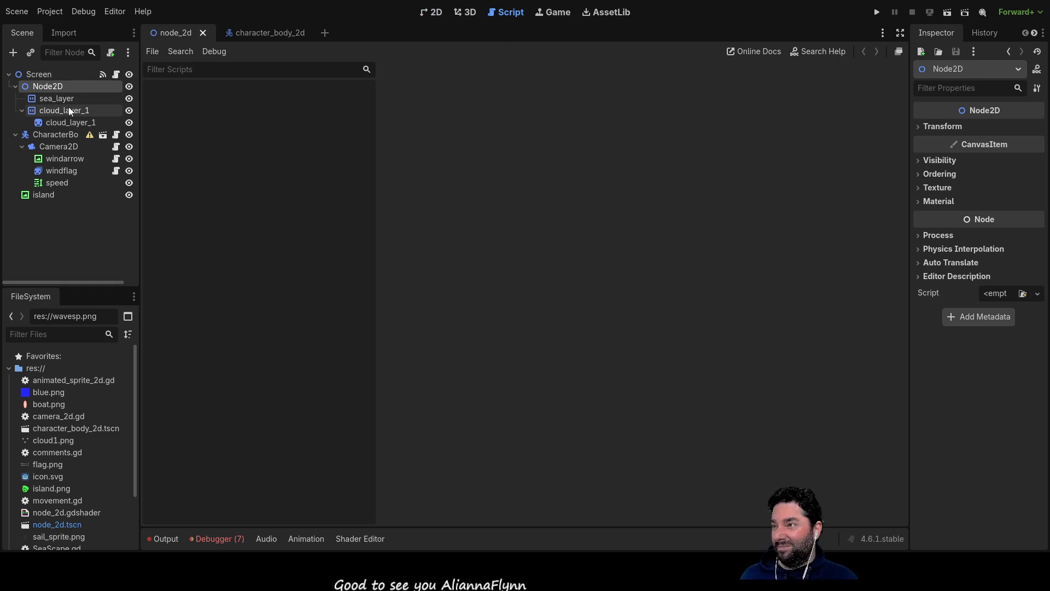
left_click(66, 96)
left_click(58, 111)
left_click(57, 123)
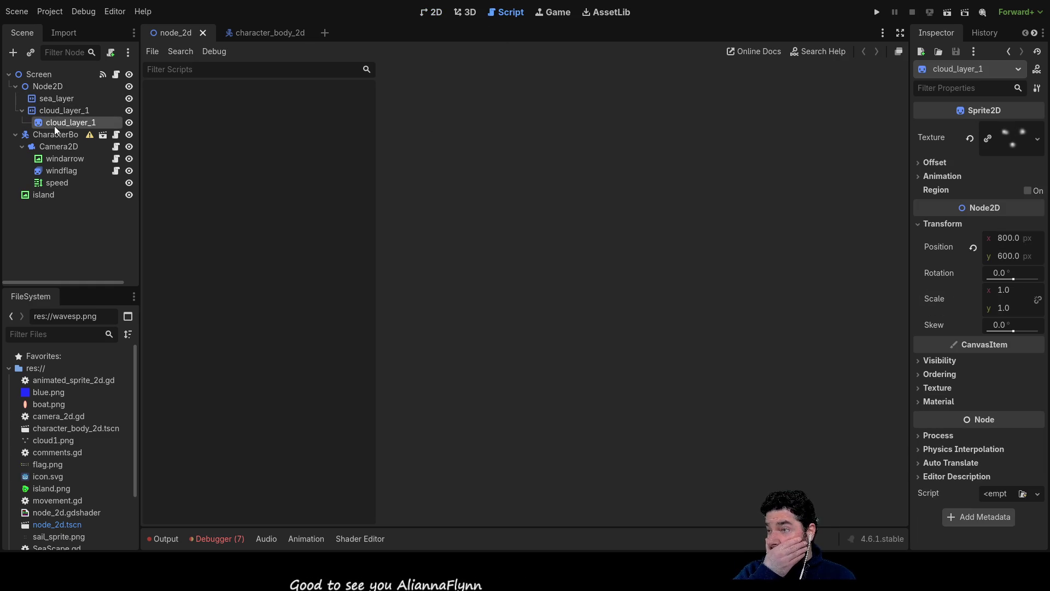
scroll(91, 413, "down", 3)
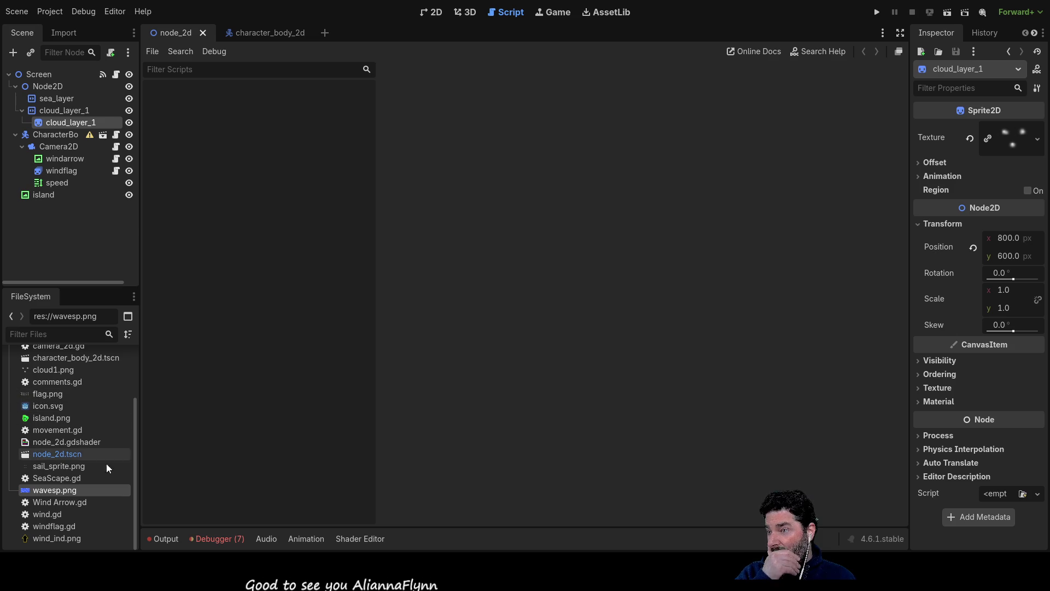
scroll(58, 391, "up", 1)
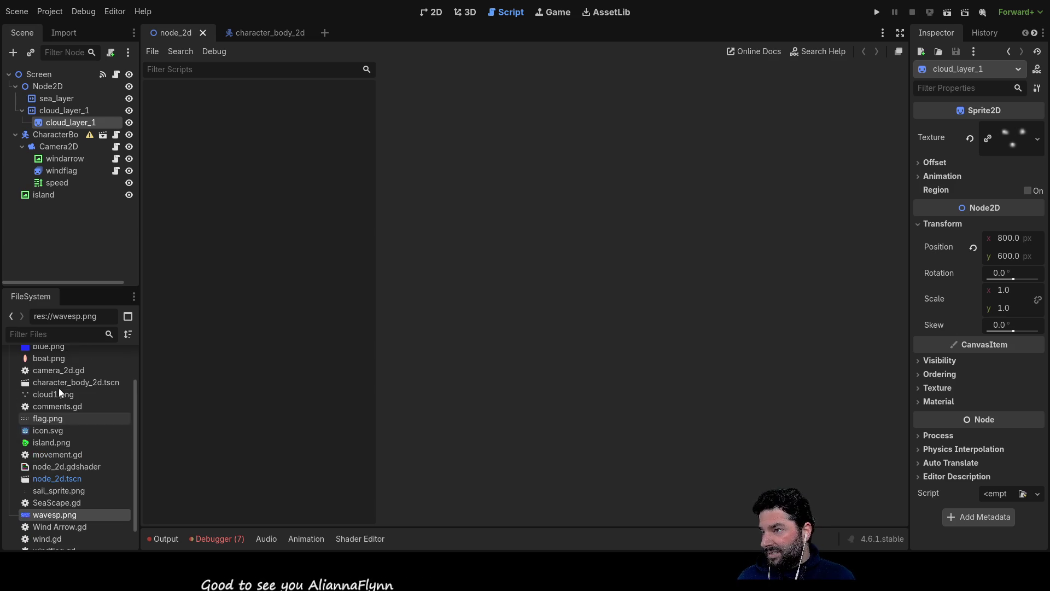
- Open camera_2d.gd and the boat's character_body_2d scene from the FileSystem
left_click(60, 369)
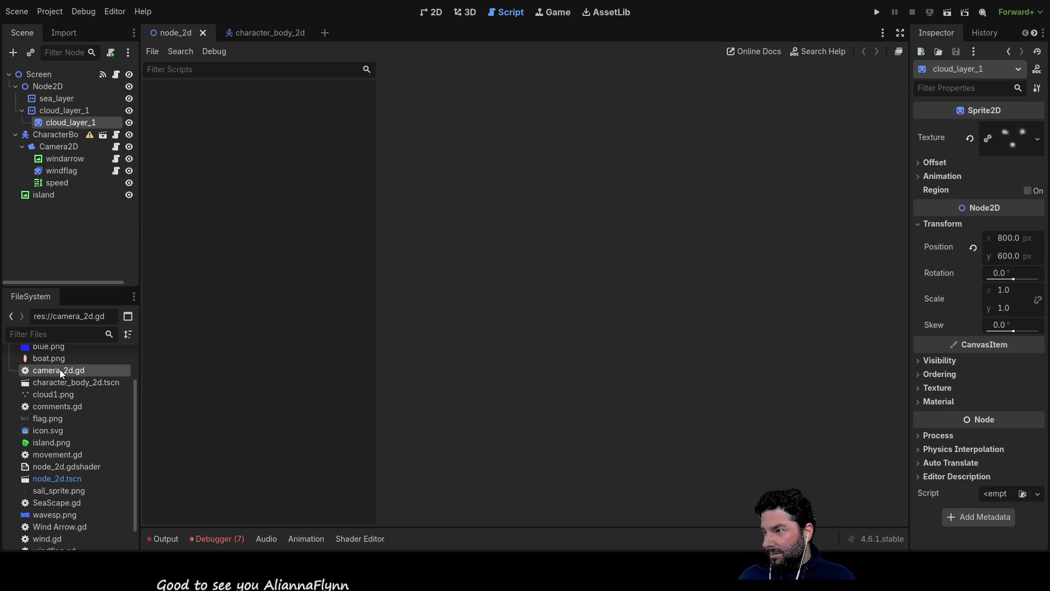
double_click(60, 369)
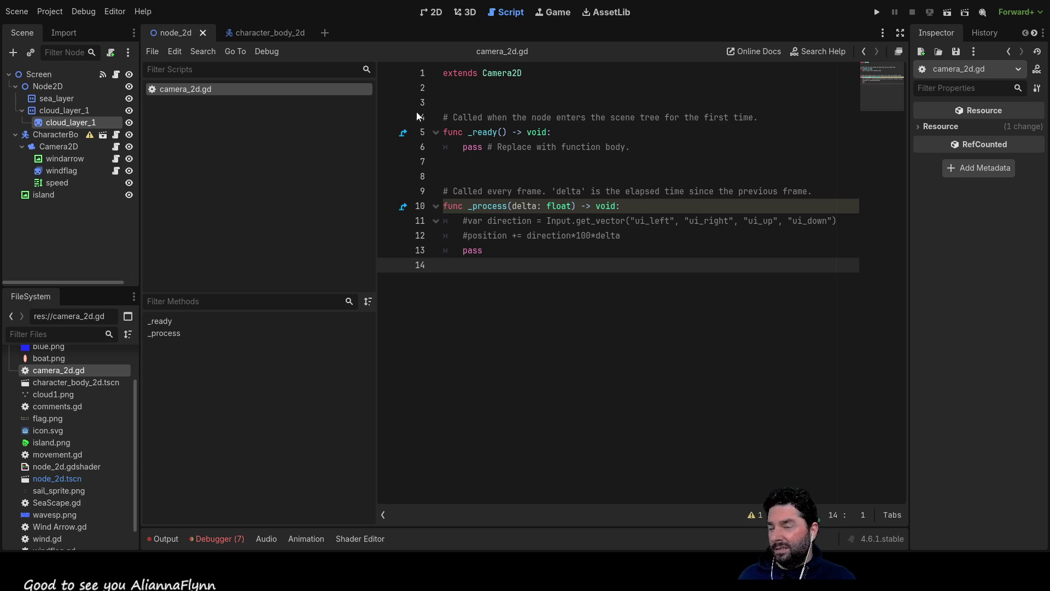
left_click(68, 382)
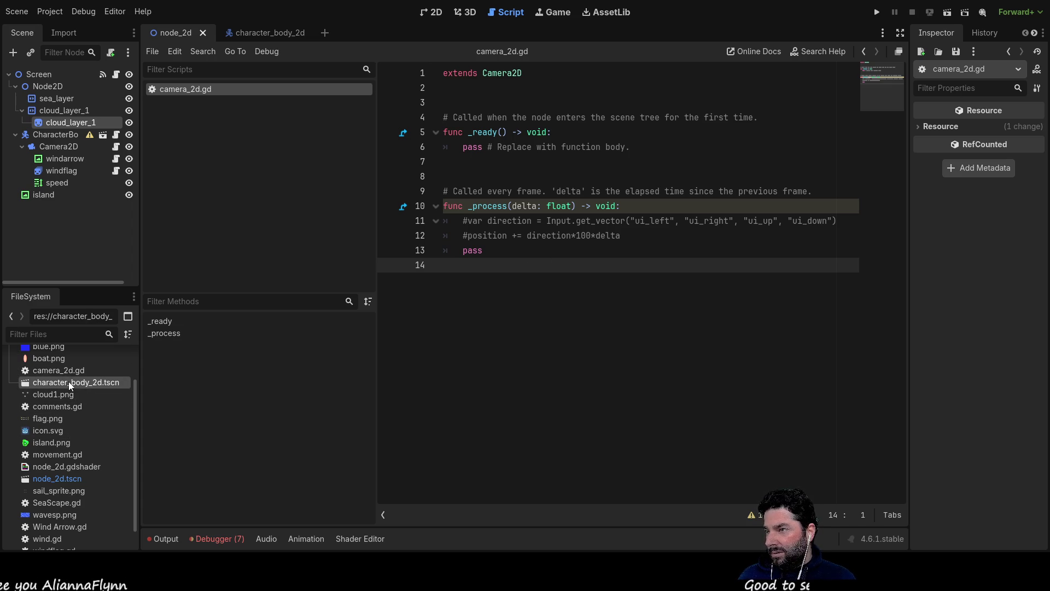
double_click(68, 382)
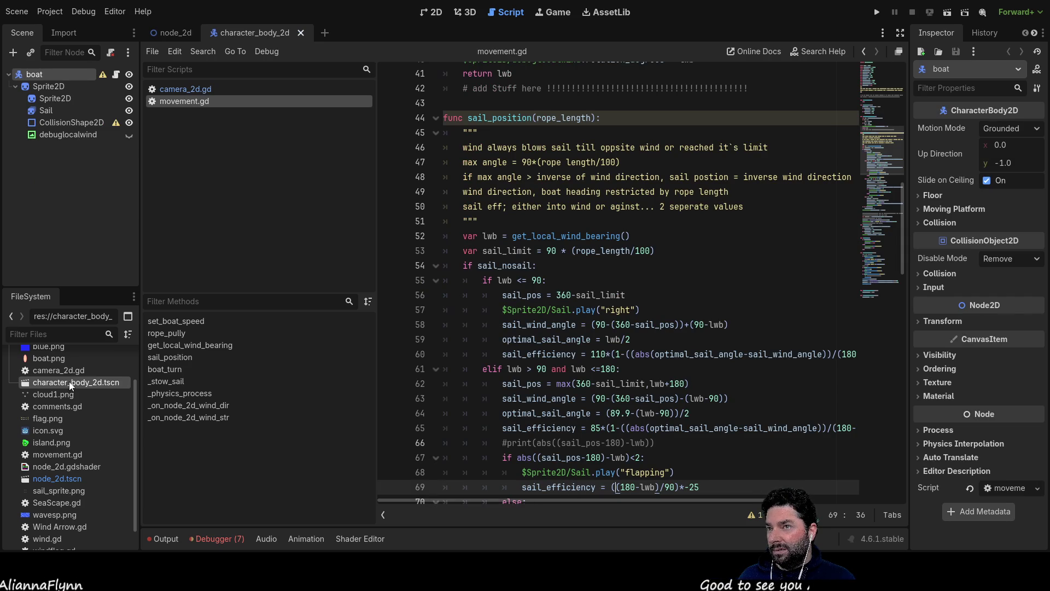
- Find node_2d.gdshader among the project files and open it in the Shader Editor
scroll(499, 268, "down", 20)
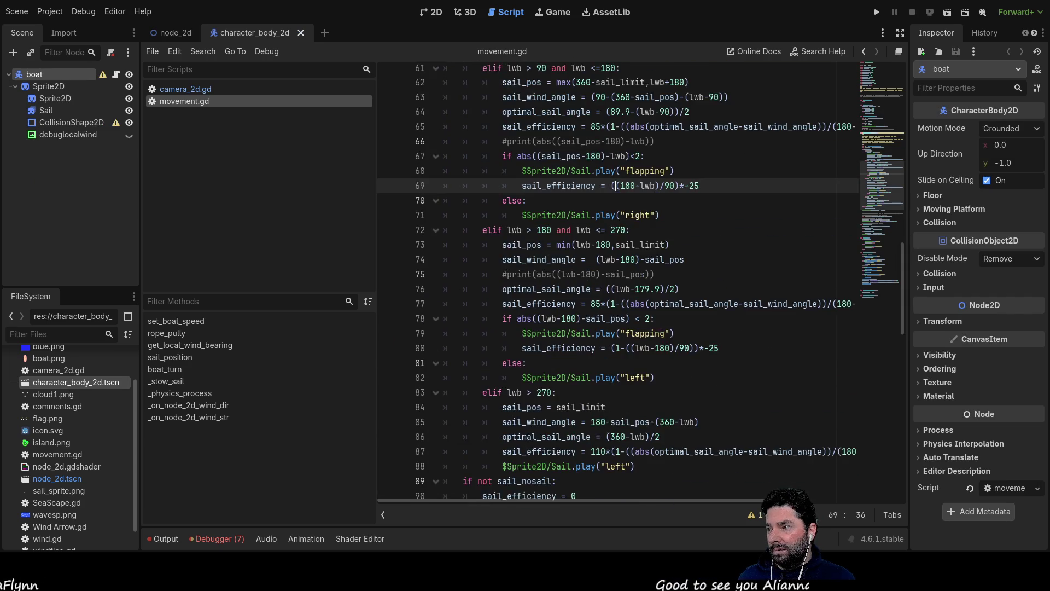
scroll(507, 275, "down", 3)
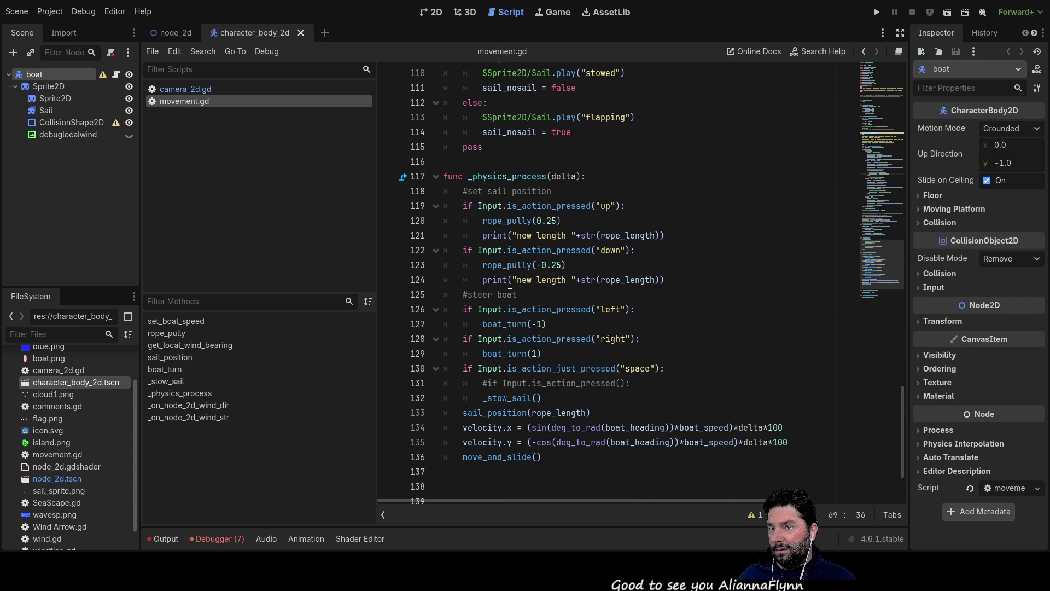
scroll(509, 293, "up", 20)
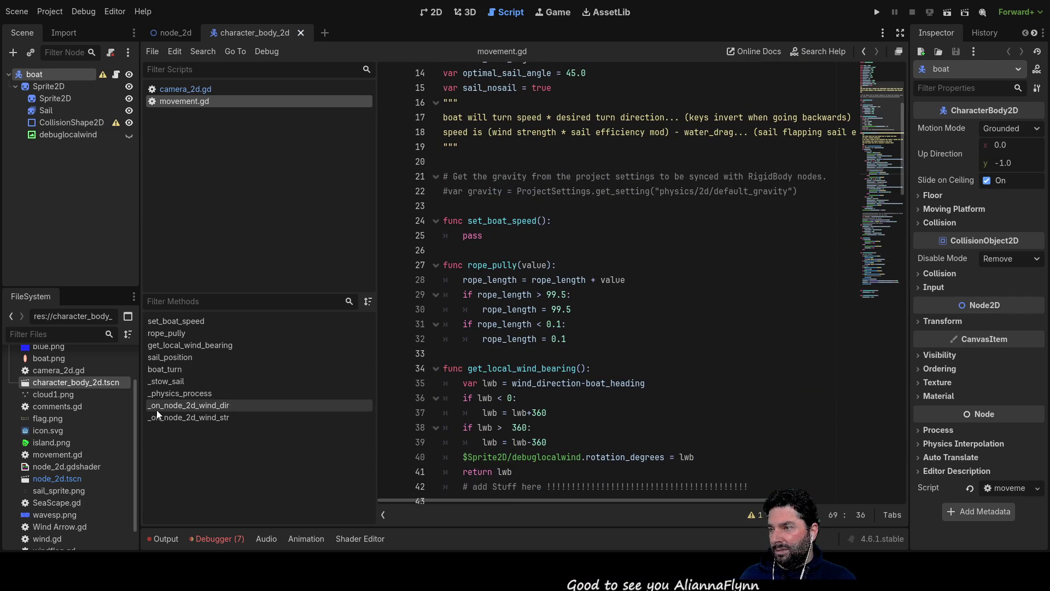
scroll(77, 445, "down", 1)
left_click(74, 435)
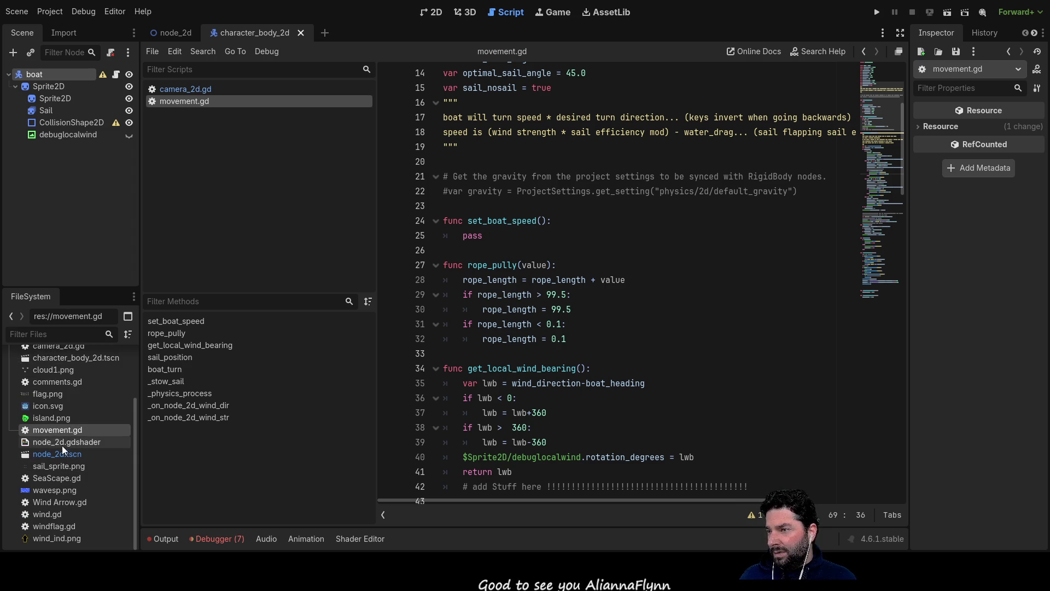
double_click(63, 442)
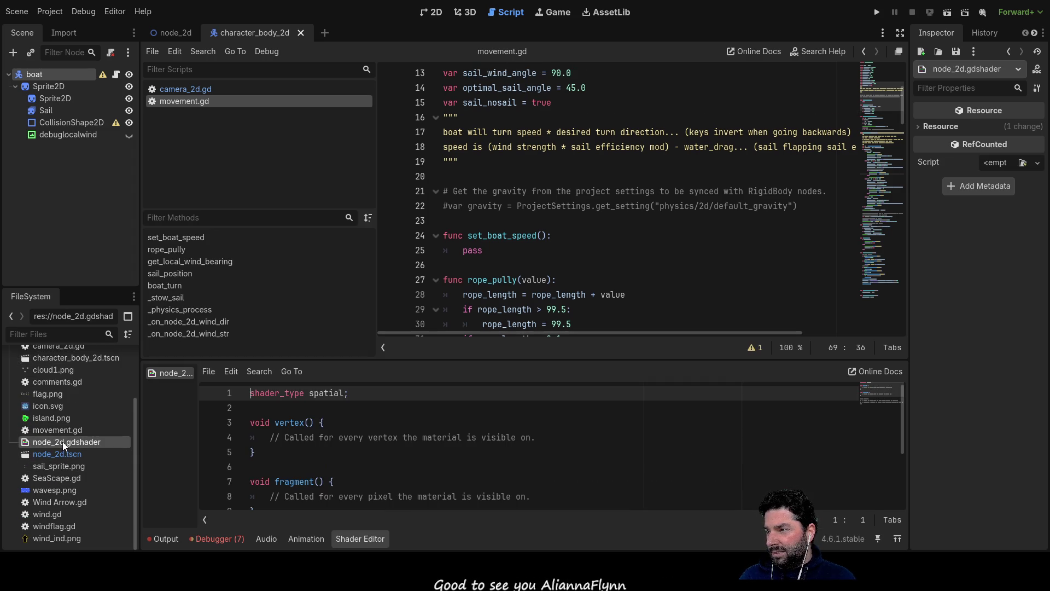
- Overwrite the default spatial shader code with the pasted full canvas_item shader
scroll(371, 428, "down", 2)
scroll(371, 428, "up", 2)
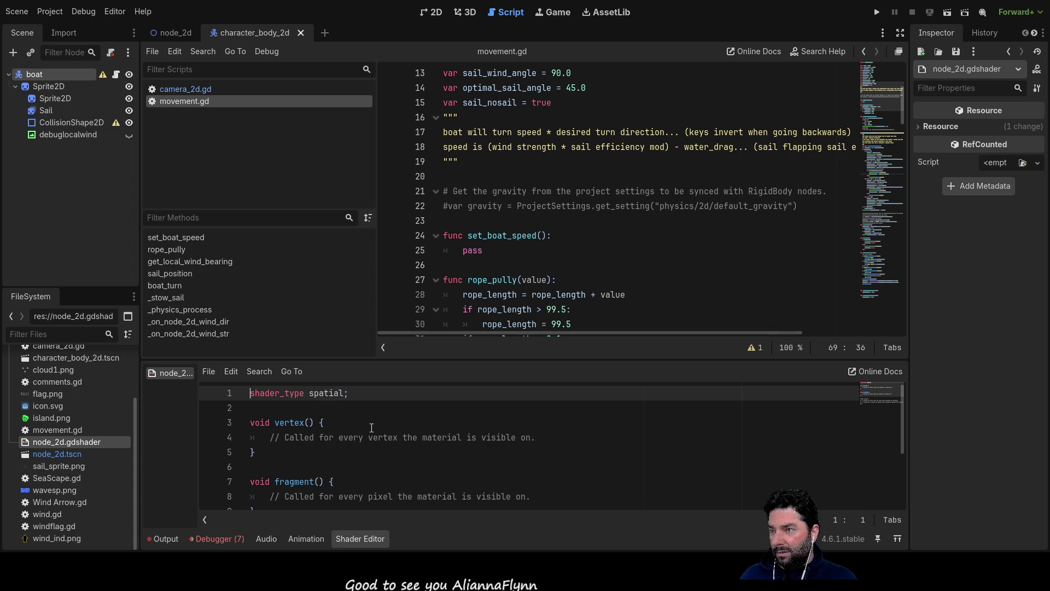
scroll(372, 432, "down", 1)
scroll(373, 432, "up", 1)
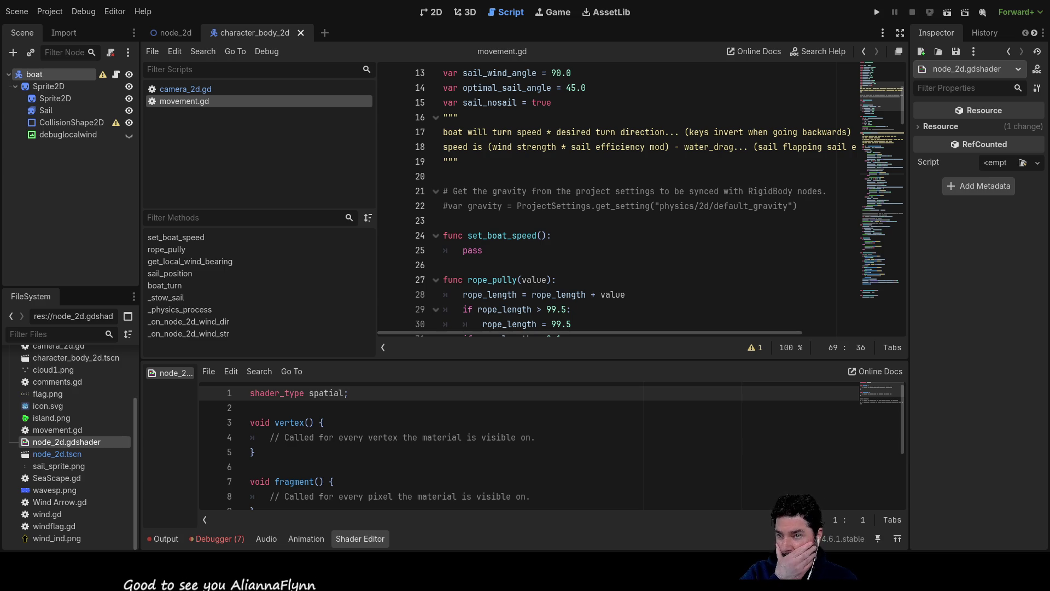
left_click(375, 465)
key("ctrl+a")
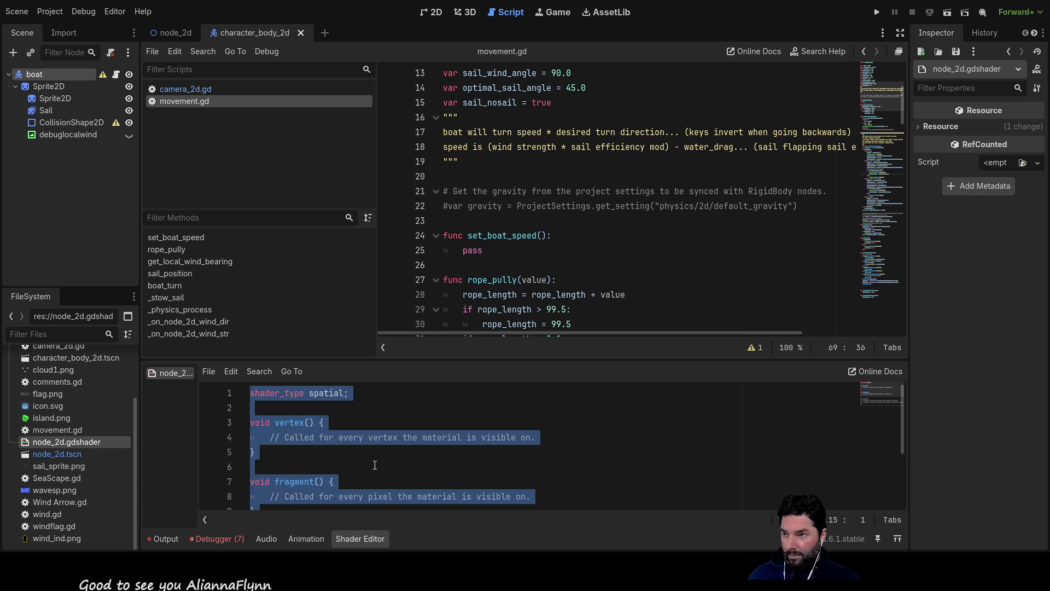
key("ctrl+v")
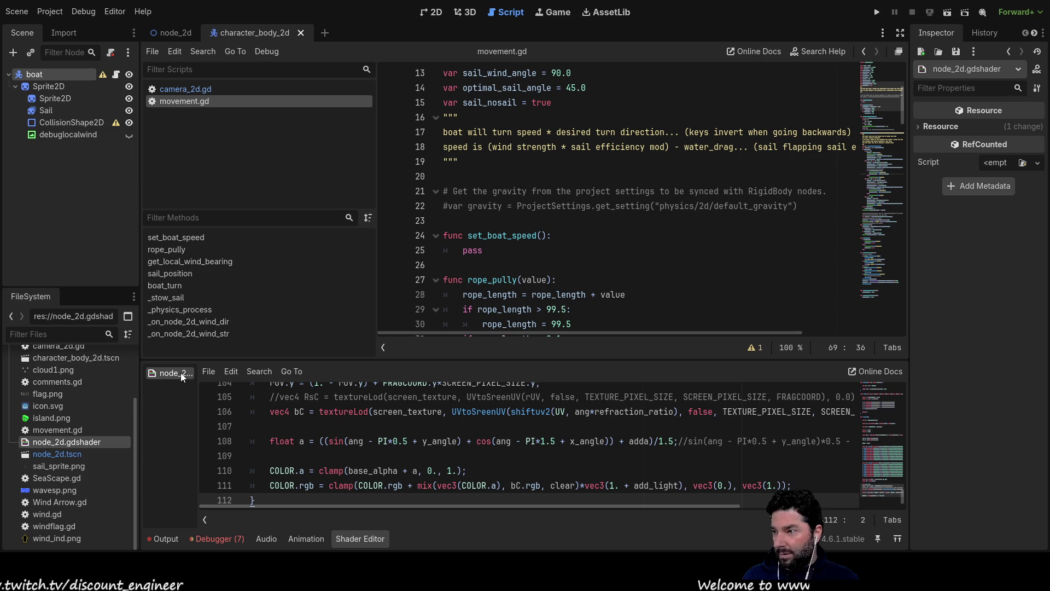
- Reopen the node_2d.tscn scene from FileSystem and bring up the debugger panel
left_click(74, 456)
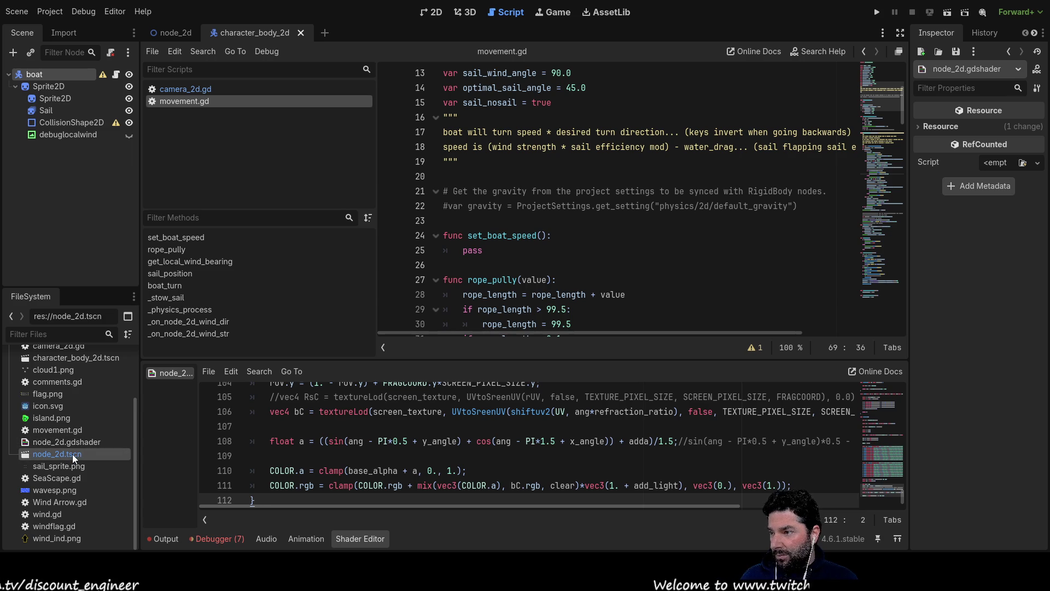
double_click(74, 456)
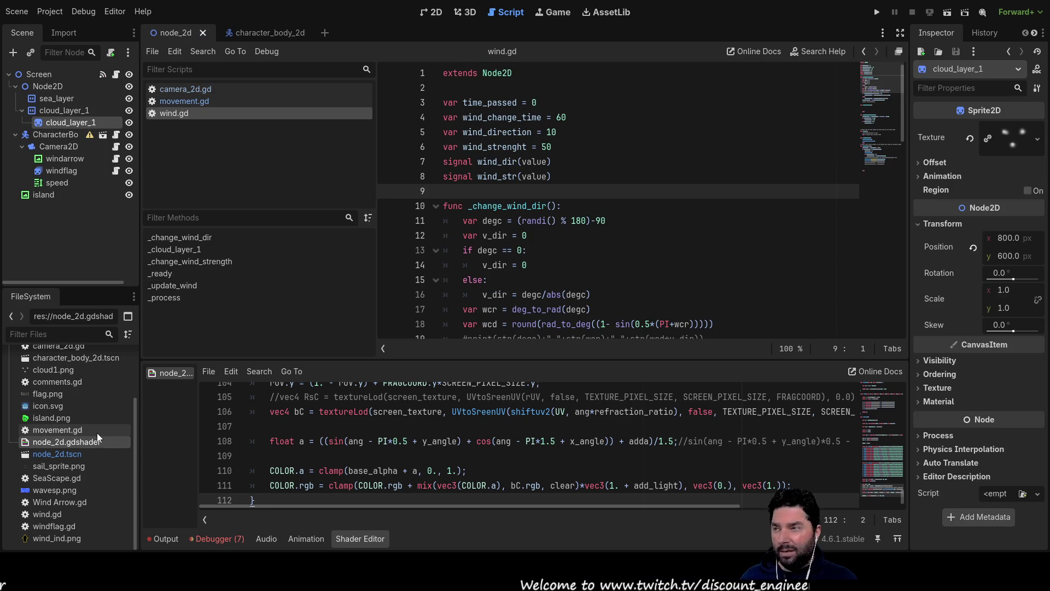
scroll(363, 443, "up", 20)
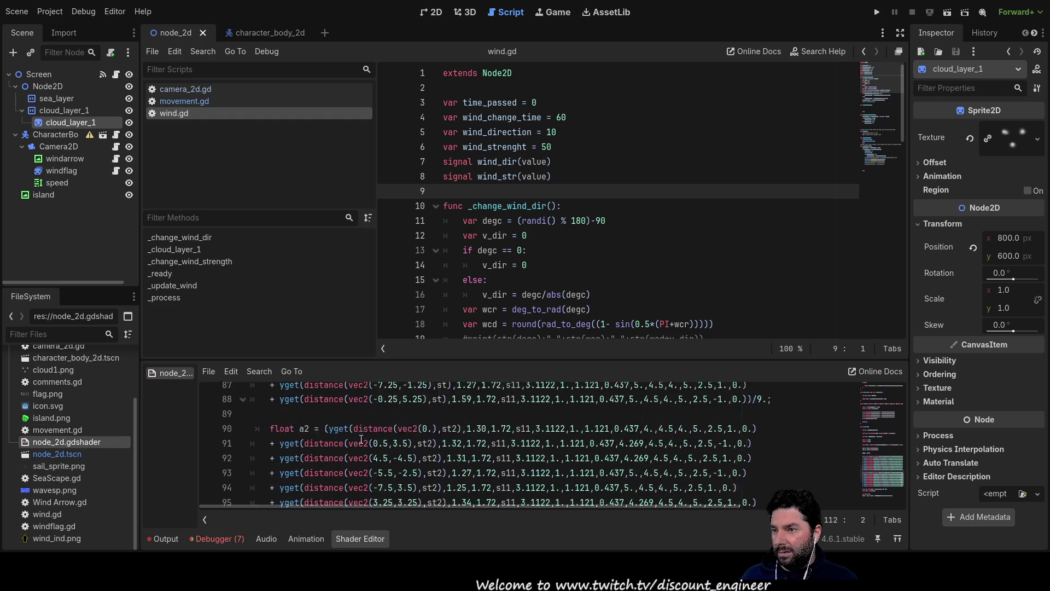
scroll(363, 443, "up", 12)
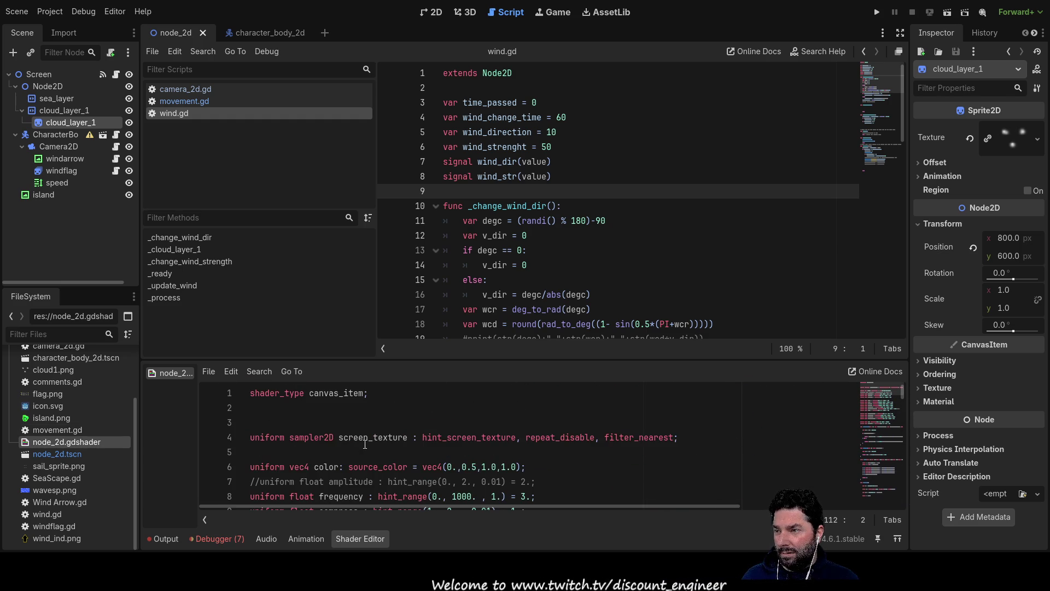
left_click(215, 539)
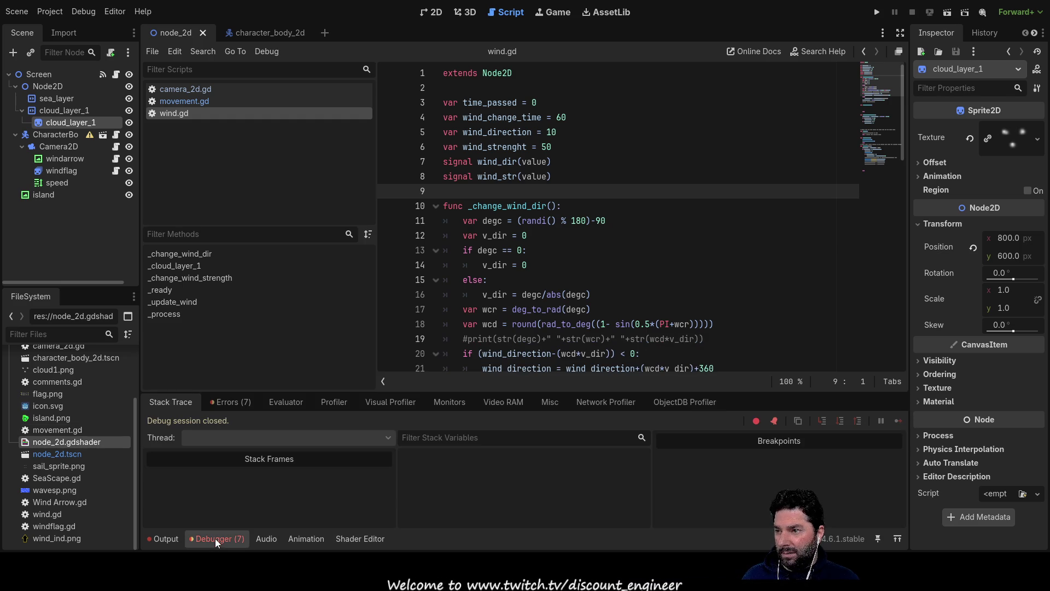
- Show the Debugger's Errors (7) list, then launch the Sail game with Play
left_click(236, 403)
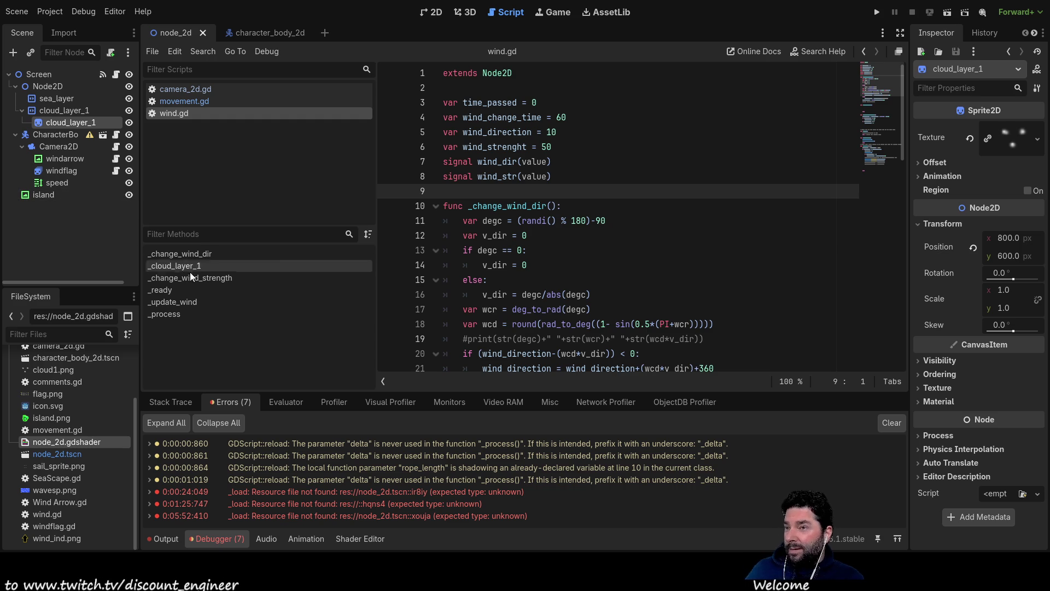
left_click(877, 12)
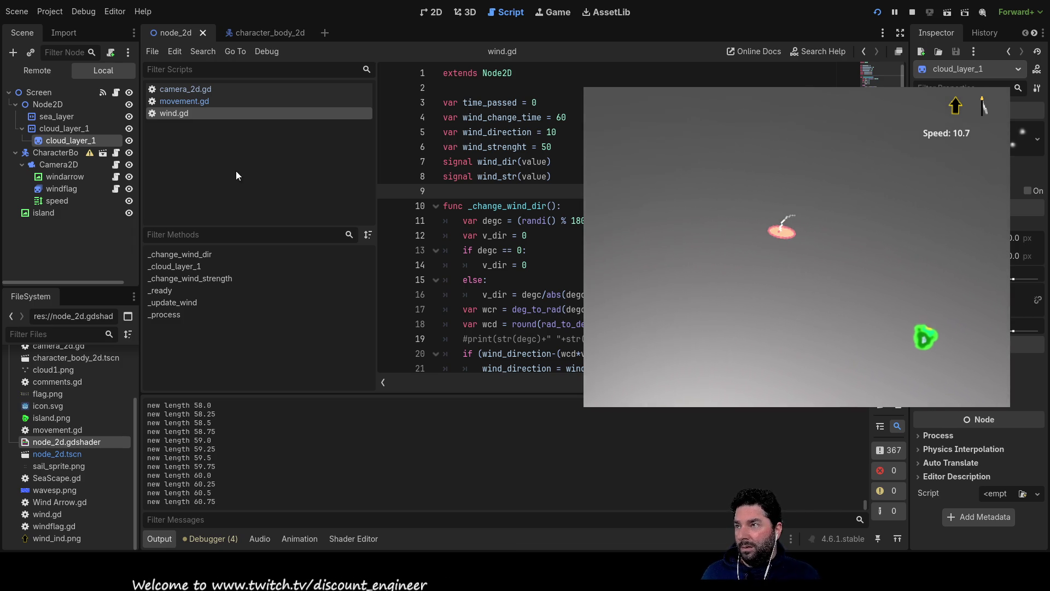
- Inspect sea_layer in the Remote scene tree while the boat sails at speed 10.7
left_click(50, 115)
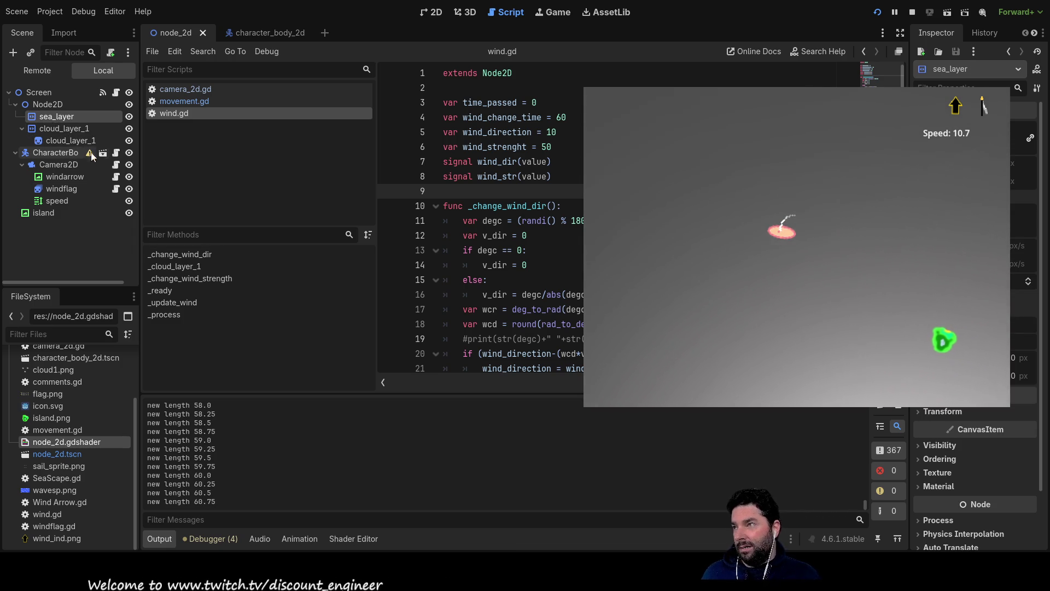
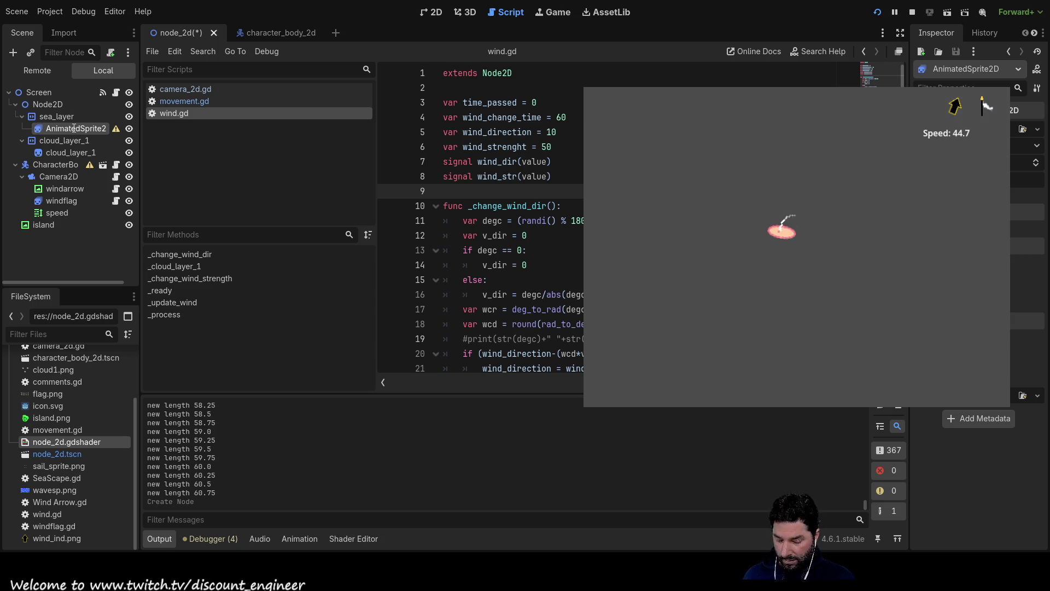
- Rename the AnimatedSprite2D under sea_layer to 'sea', then return to the 2D view
type("sea")
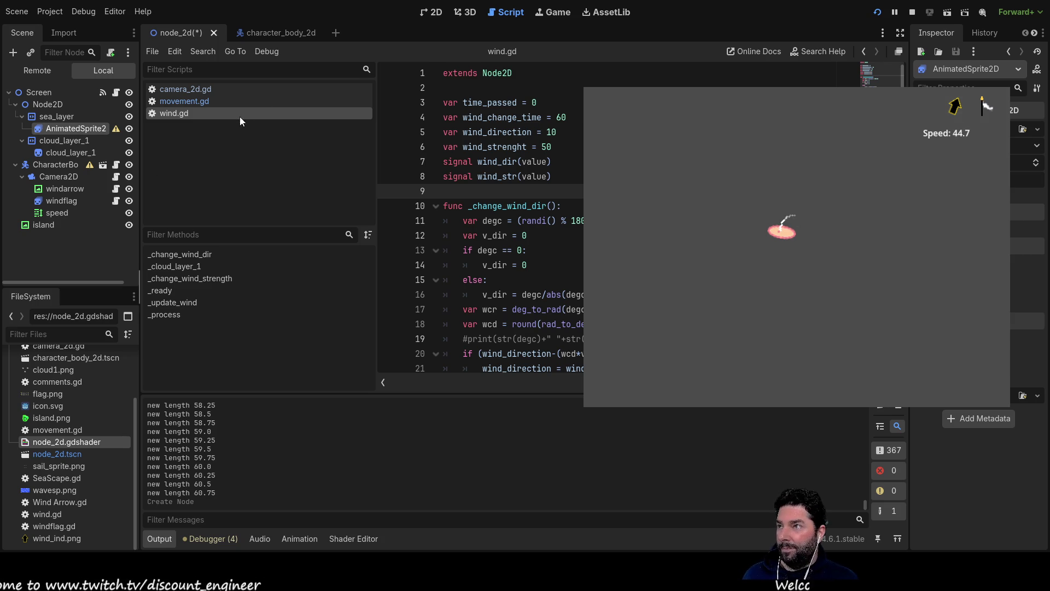
key("Return")
left_click(434, 15)
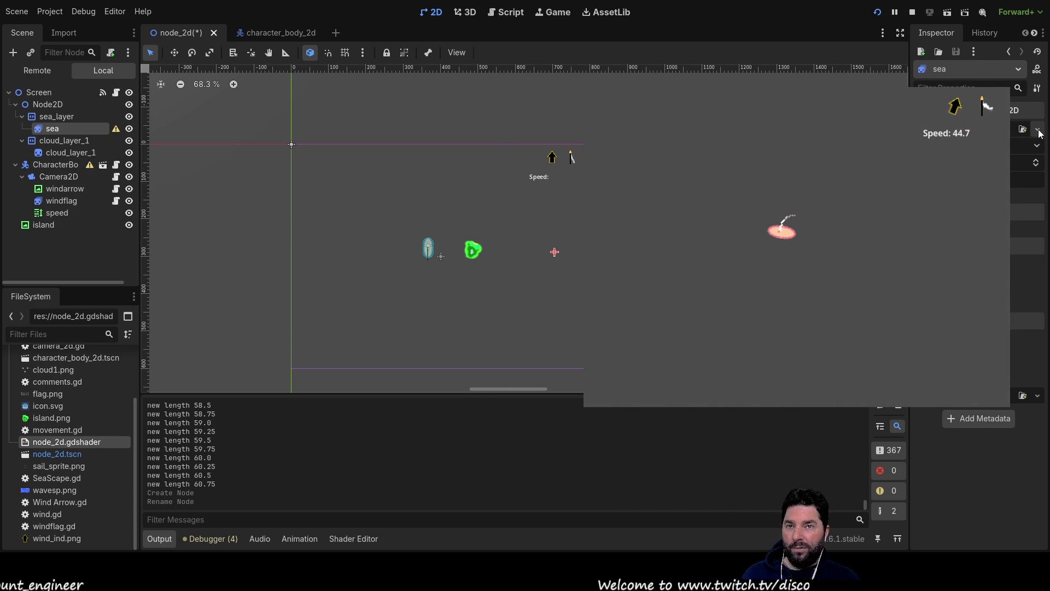
- Create a new SpriteFrames resource for the sea sprite and open its frames editor
left_click(1010, 167)
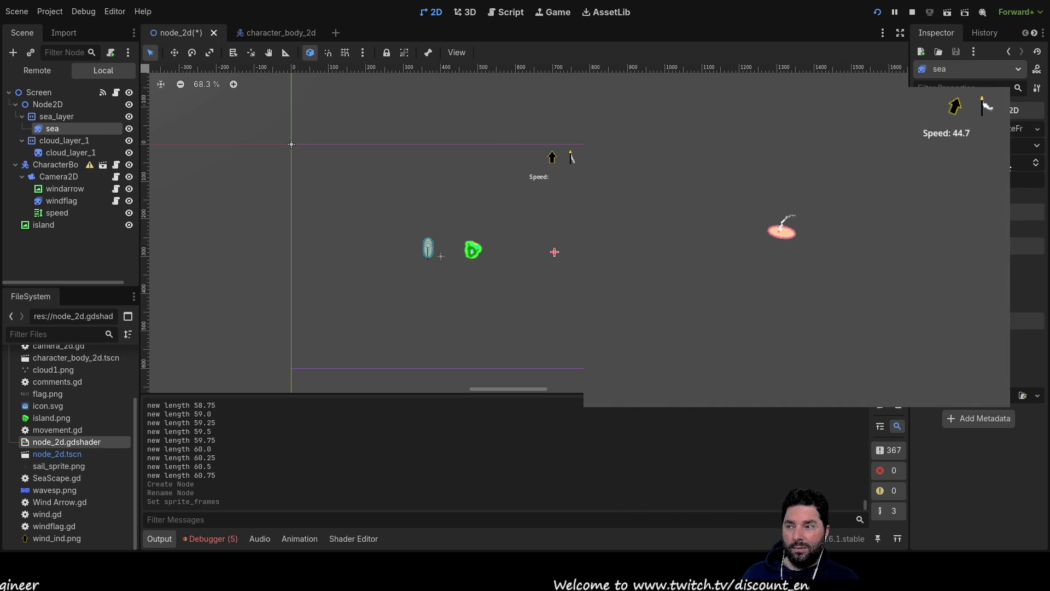
left_click(300, 539)
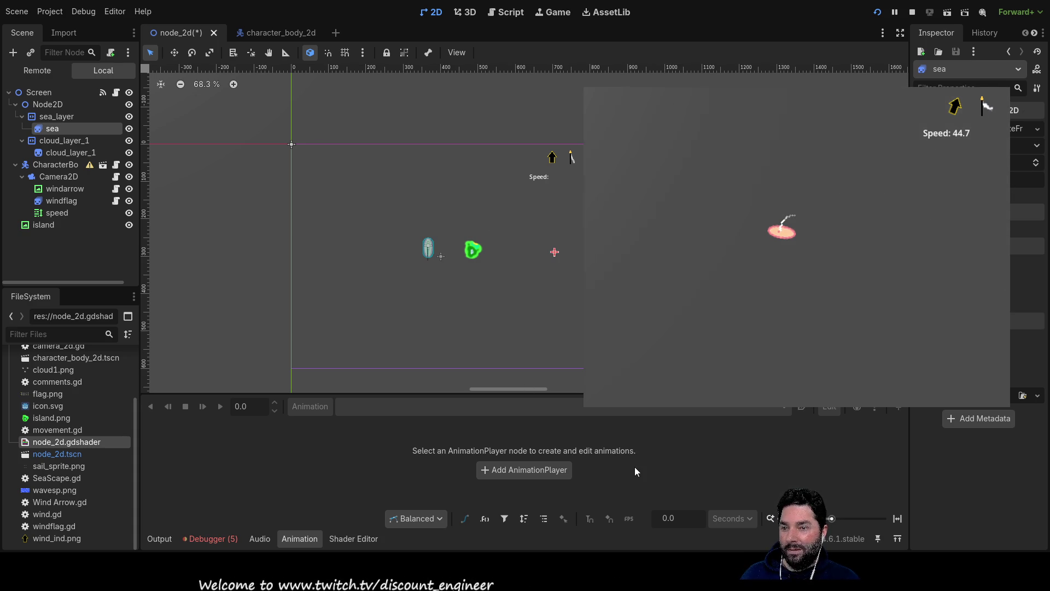
mouse_move(55, 491)
left_mouse_down()
mouse_move(41, 491)
mouse_move(799, 281)
mouse_move(1018, 129)
mouse_move(1013, 102)
mouse_move(394, 466)
mouse_move(216, 469)
mouse_move(347, 509)
mouse_move(350, 541)
mouse_move(437, 455)
mouse_move(556, 473)
mouse_move(203, 452)
mouse_move(93, 484)
left_mouse_up()
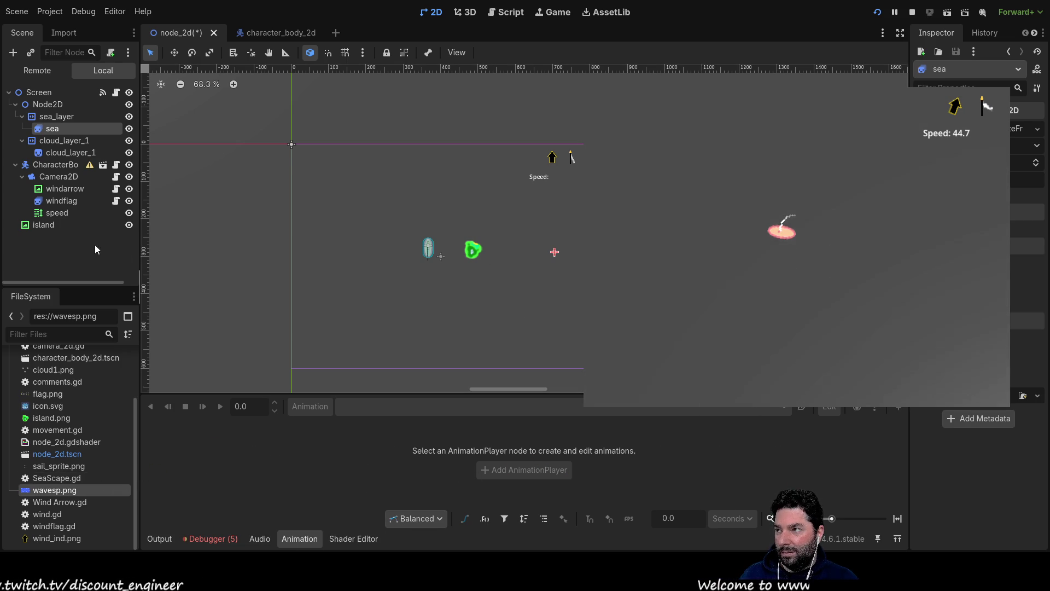
left_click(52, 117)
left_click(52, 129)
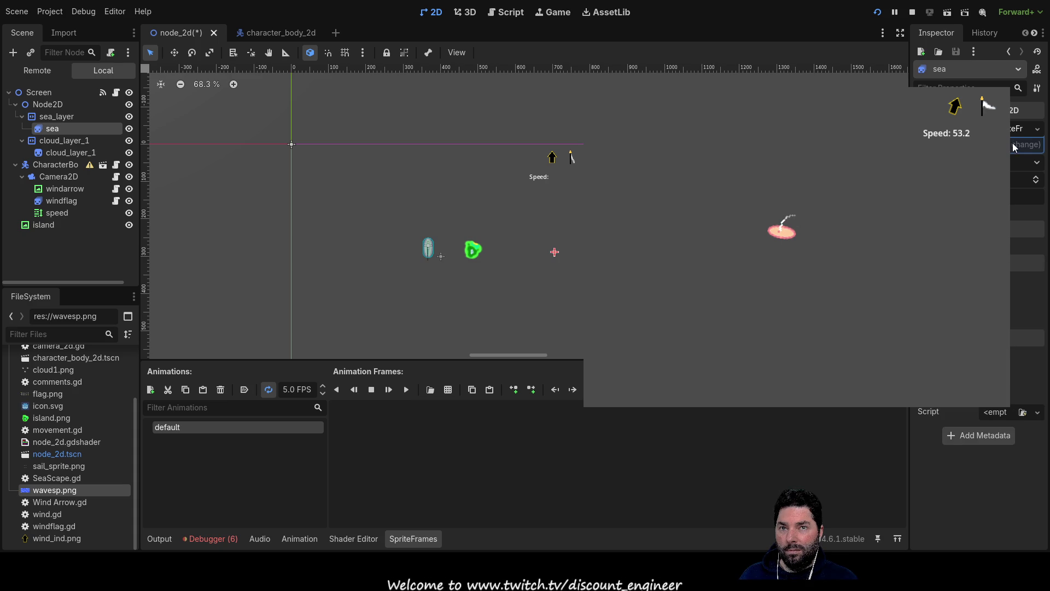
- Hide the SpriteFrames editor and show the node_2d shader code in the bottom panel
left_click(1037, 130)
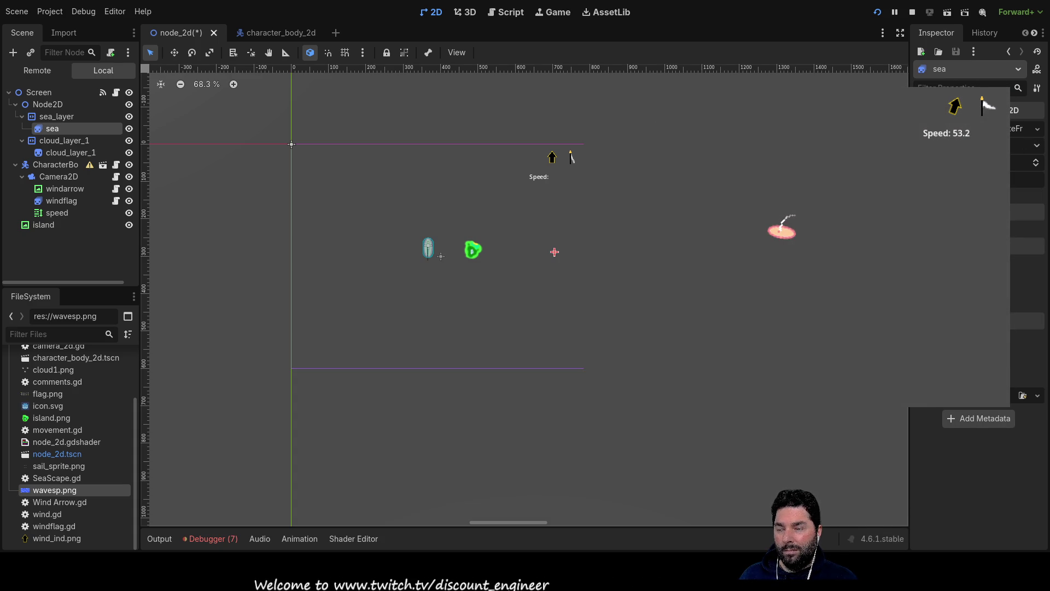
left_click(285, 538)
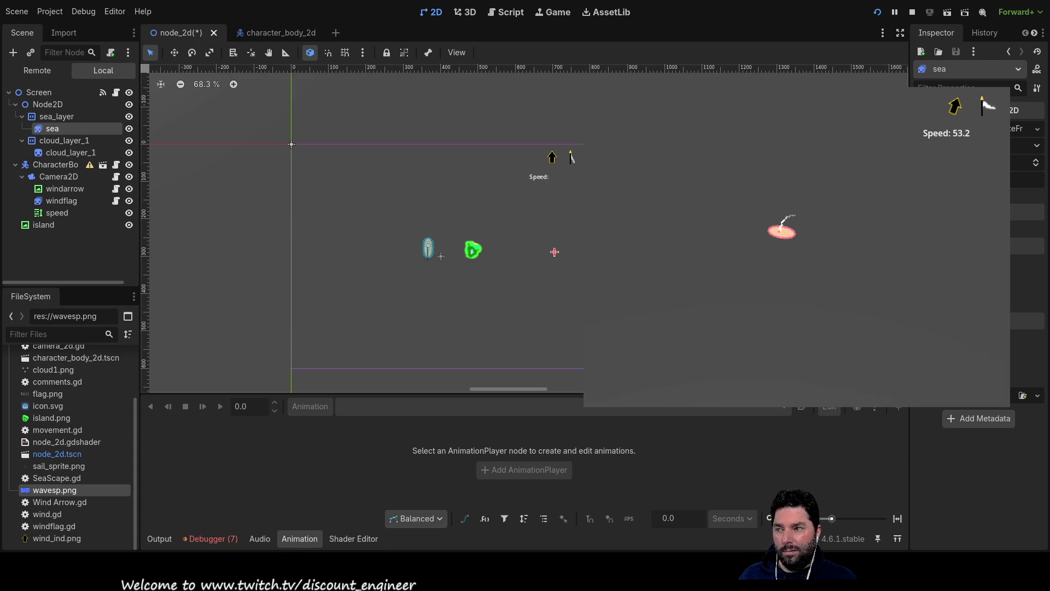
left_click(353, 539)
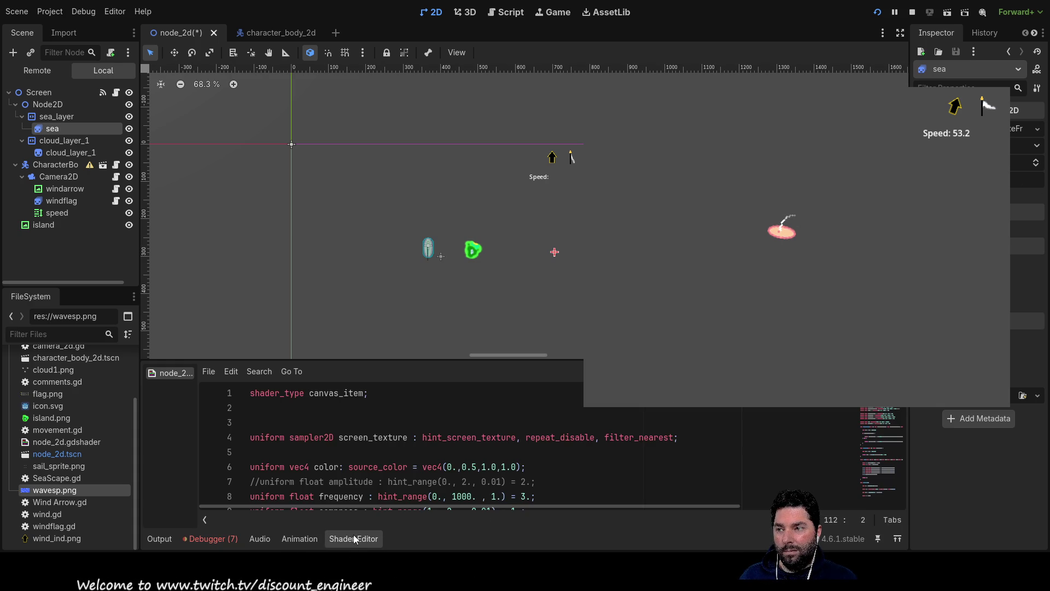
- Review the node_2d shader and try dragging wavesp.png onto the sea sprite's properties
scroll(364, 415, "down", 6)
scroll(459, 437, "down", 15)
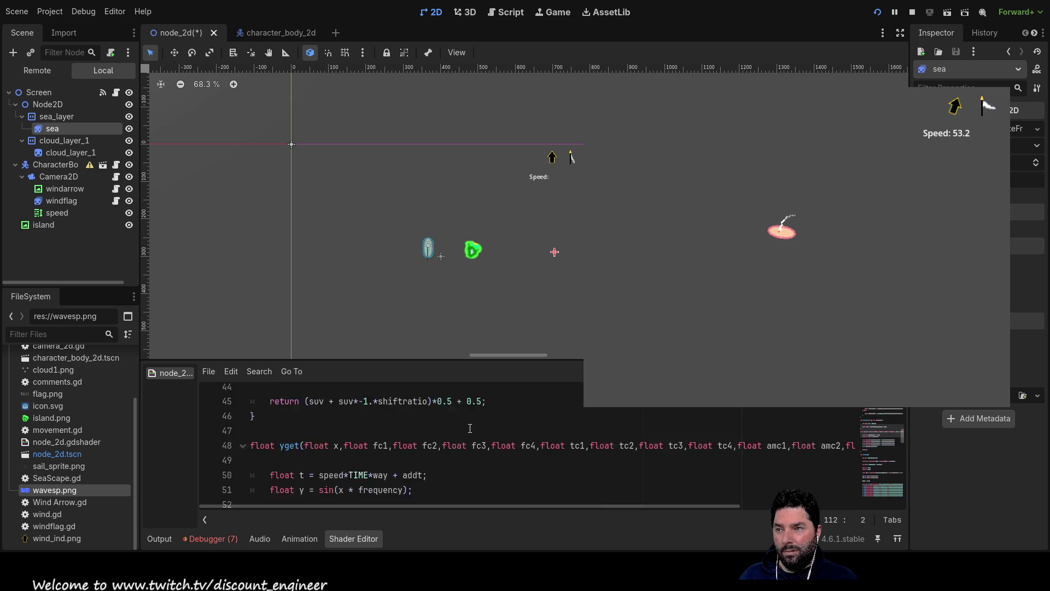
scroll(443, 442, "up", 20)
scroll(444, 442, "up", 2)
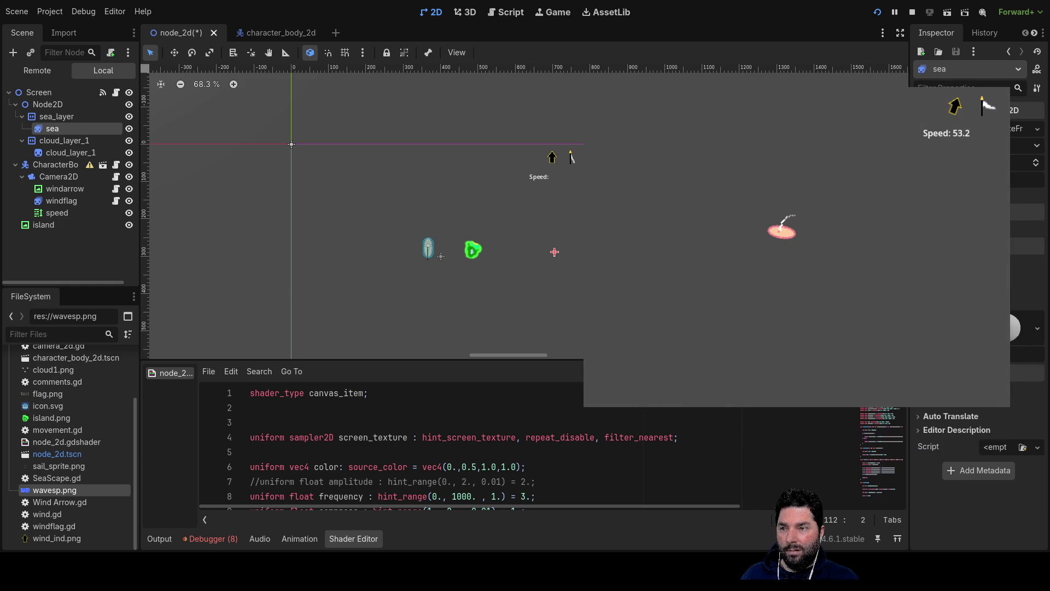
left_click(342, 428)
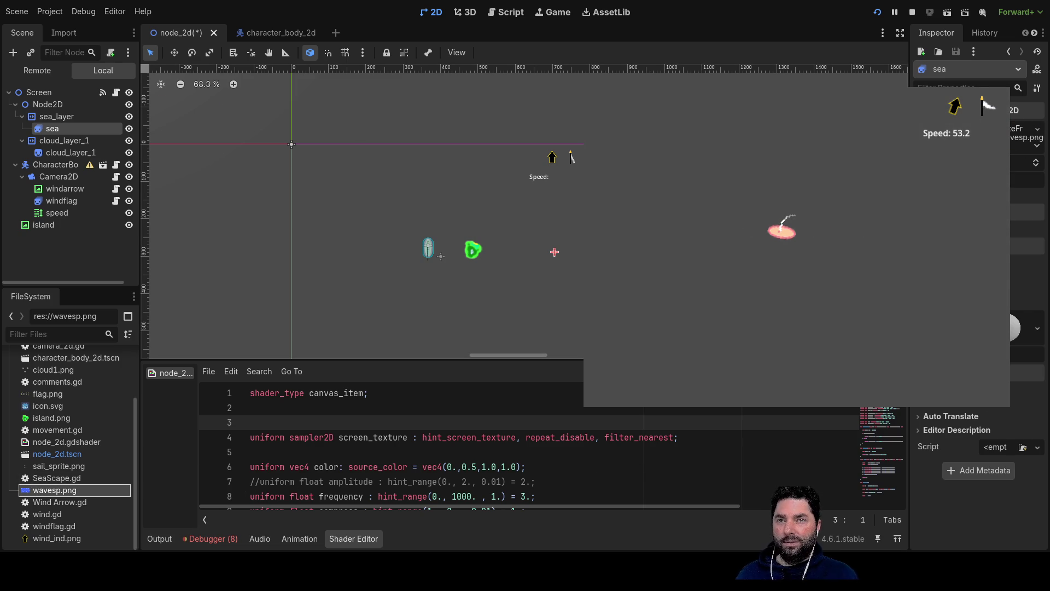
mouse_move(985, 84)
left_mouse_down()
mouse_move(974, 71)
mouse_move(986, 125)
mouse_move(363, 241)
mouse_move(339, 222)
mouse_move(330, 294)
mouse_move(104, 468)
mouse_move(297, 465)
mouse_move(817, 333)
mouse_move(1032, 161)
left_mouse_up()
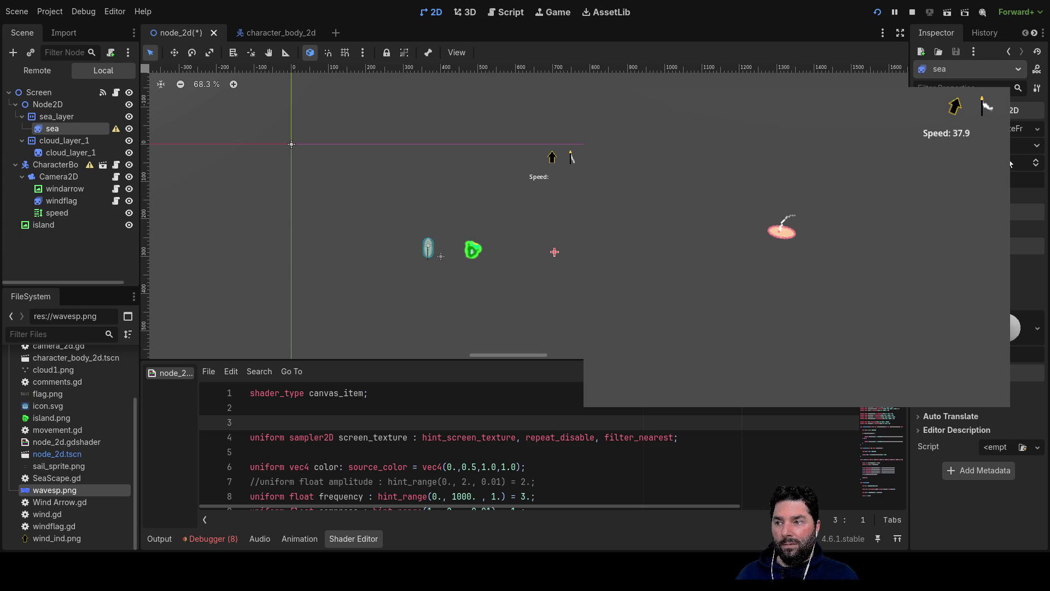
- Switch the bottom dock to the Animation panel and select sea_layer
left_click(300, 539)
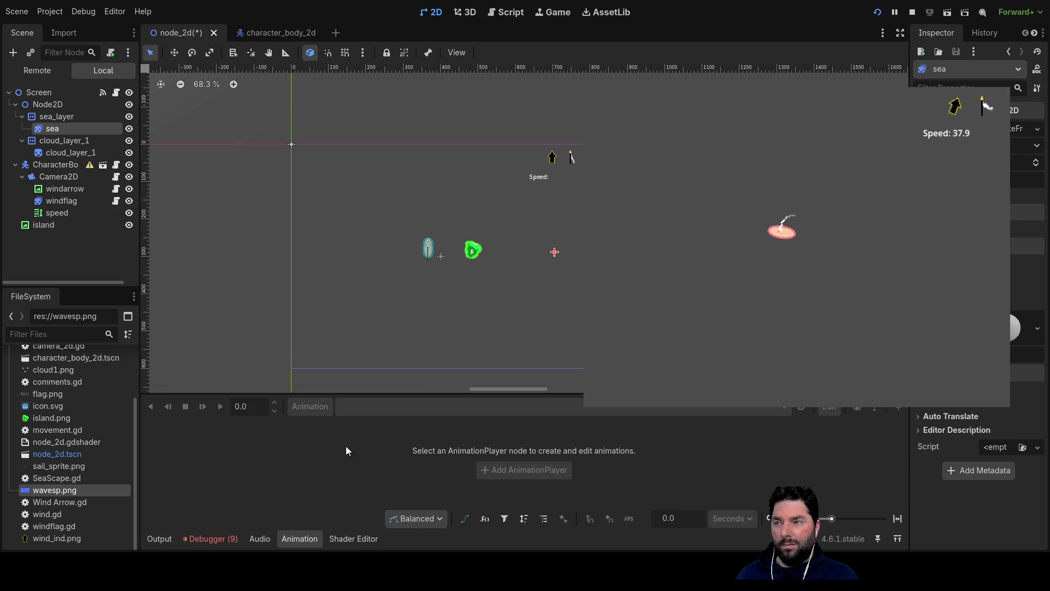
mouse_move(50, 491)
left_mouse_down()
mouse_move(276, 482)
mouse_move(351, 453)
mouse_move(495, 441)
mouse_move(482, 407)
mouse_move(308, 420)
mouse_move(400, 511)
mouse_move(598, 509)
mouse_move(569, 495)
mouse_move(289, 464)
left_mouse_up()
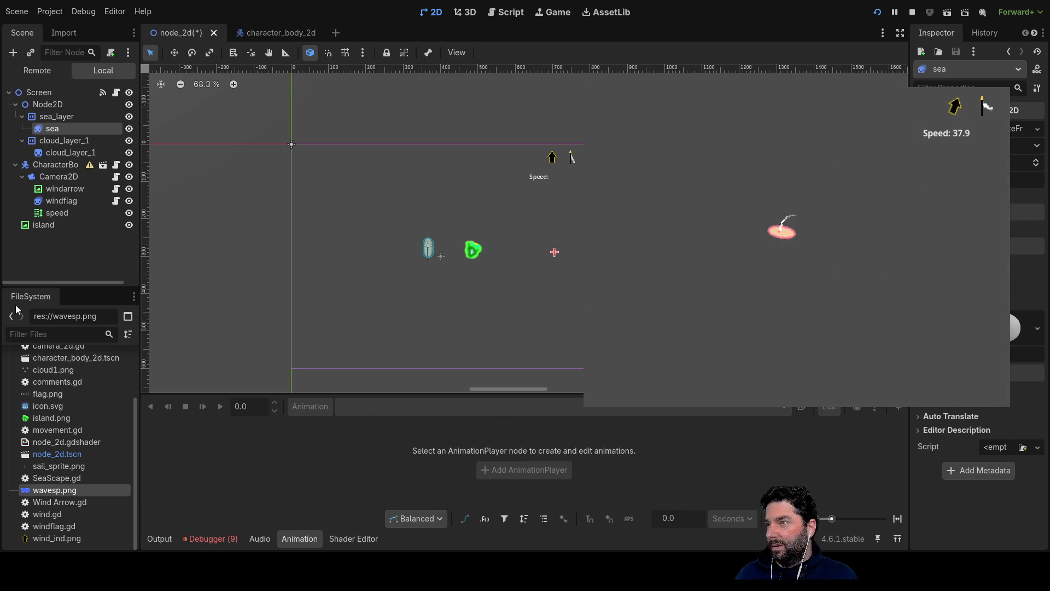
left_click(54, 116)
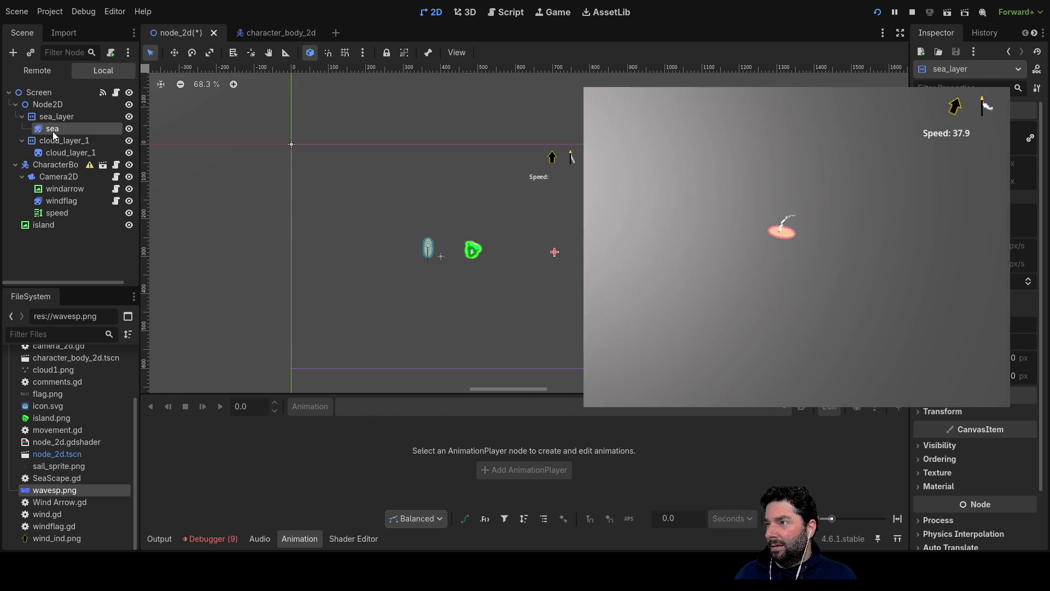
- Drag wavesp.png into the sea sprite's default animation frames to fill the scene with waves
left_click(57, 130)
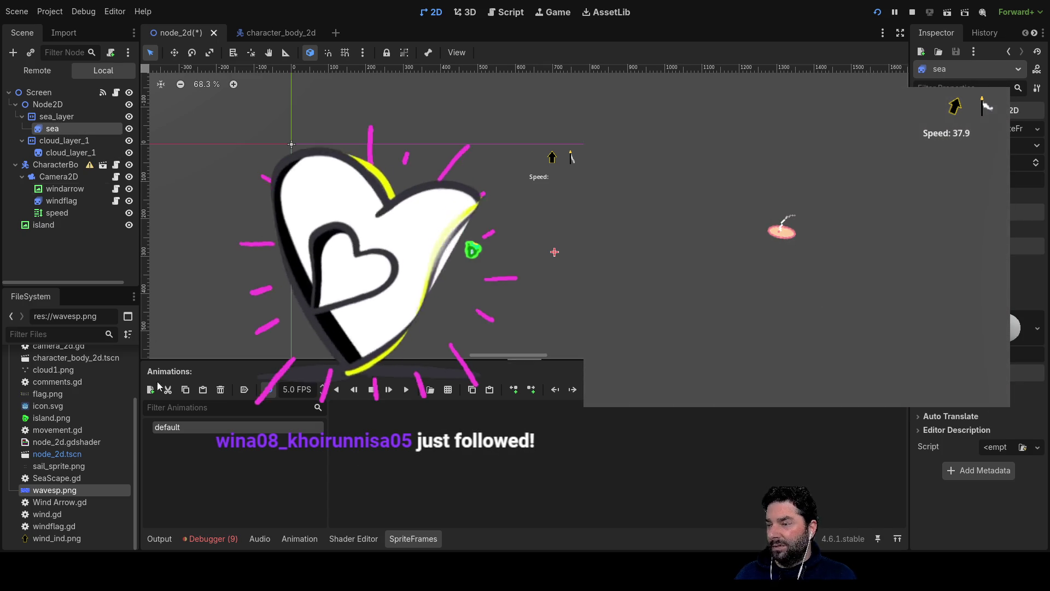
mouse_move(365, 460)
left_mouse_down()
mouse_move(411, 457)
mouse_move(330, 474)
mouse_move(459, 393)
left_mouse_up()
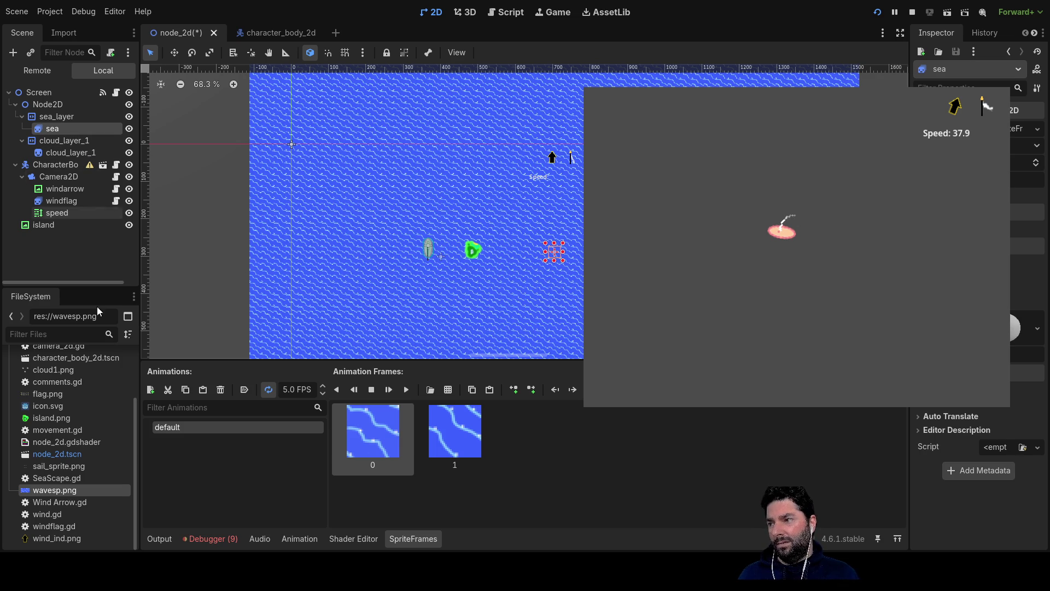
left_click(353, 539)
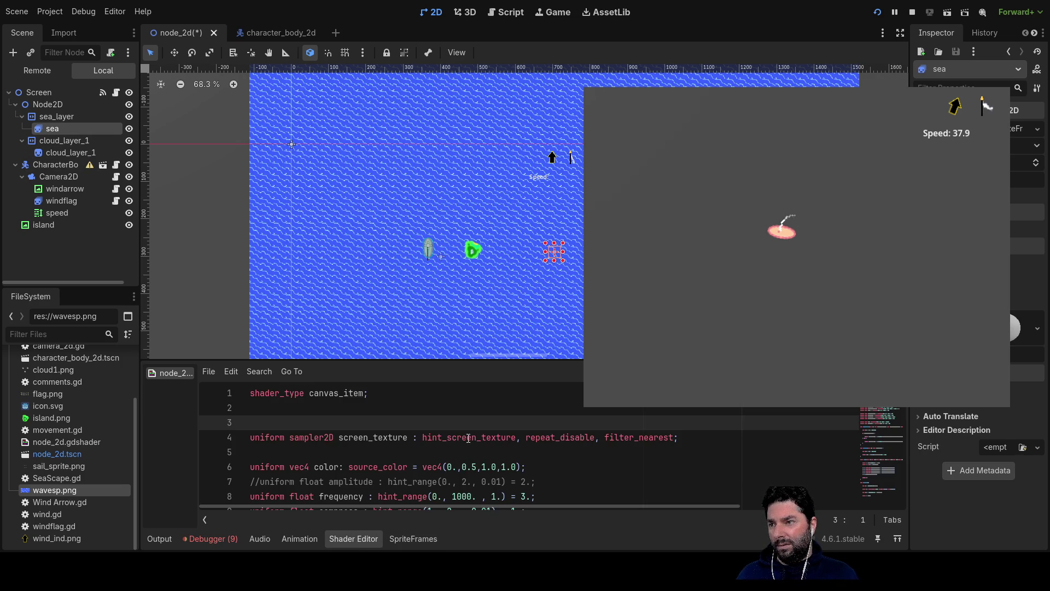
scroll(469, 464, "down", 6)
scroll(457, 440, "up", 6)
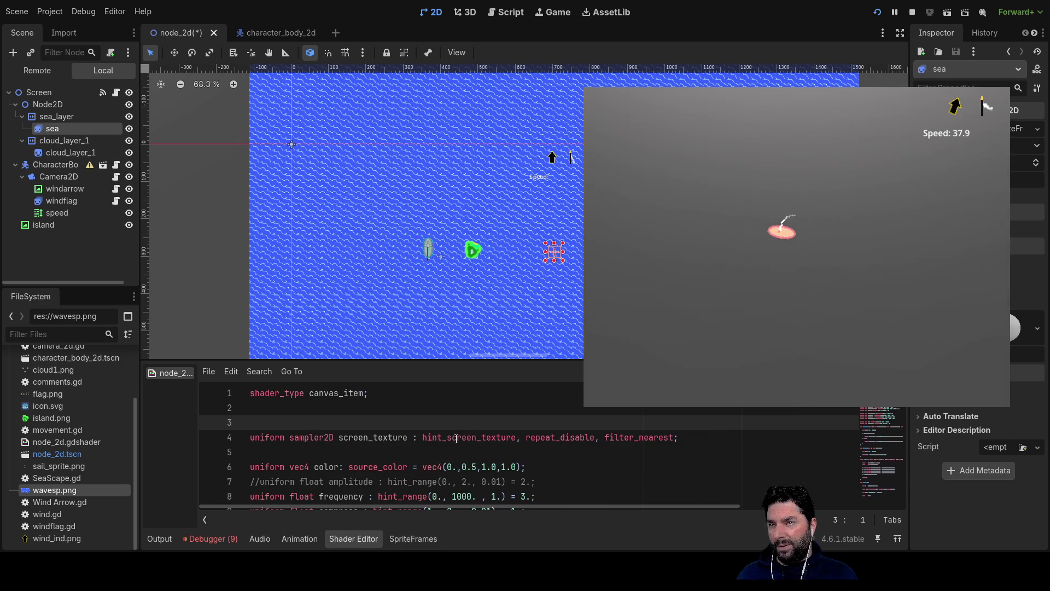
scroll(370, 269, "down", 10)
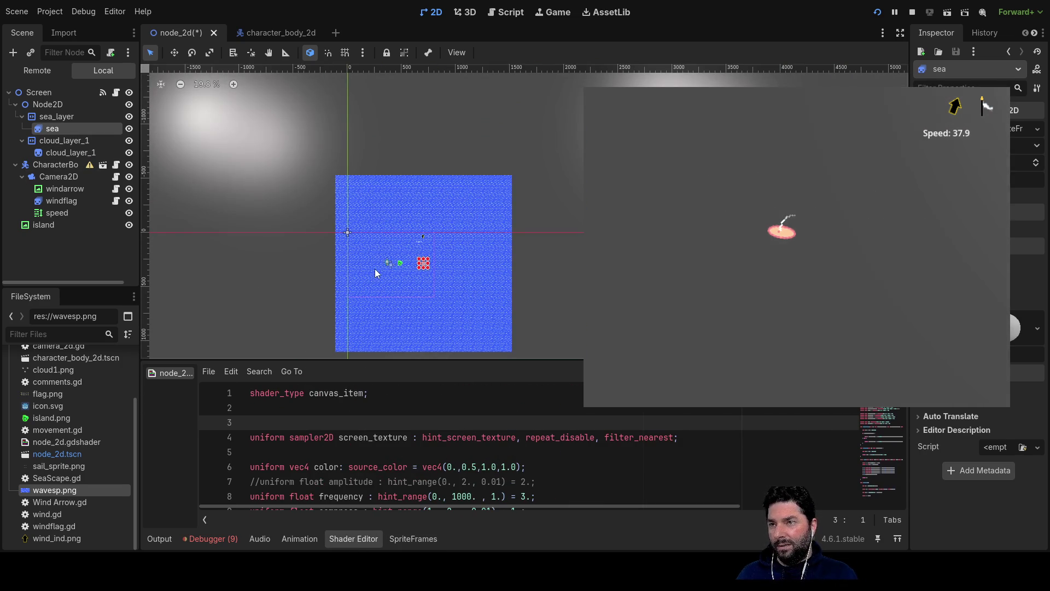
scroll(375, 269, "up", 6)
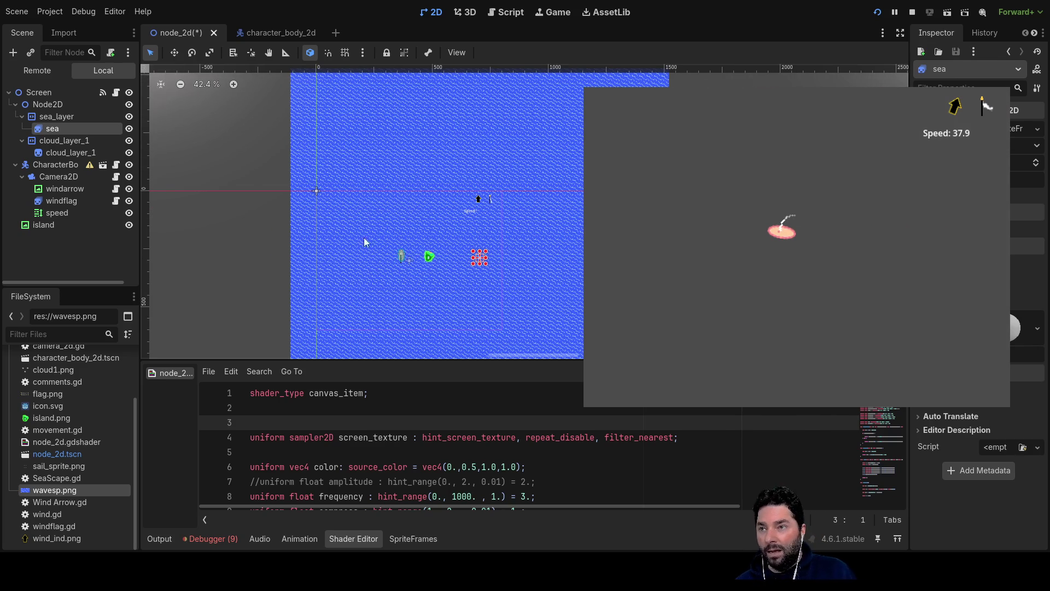
left_click_drag(376, 143, 414, 217)
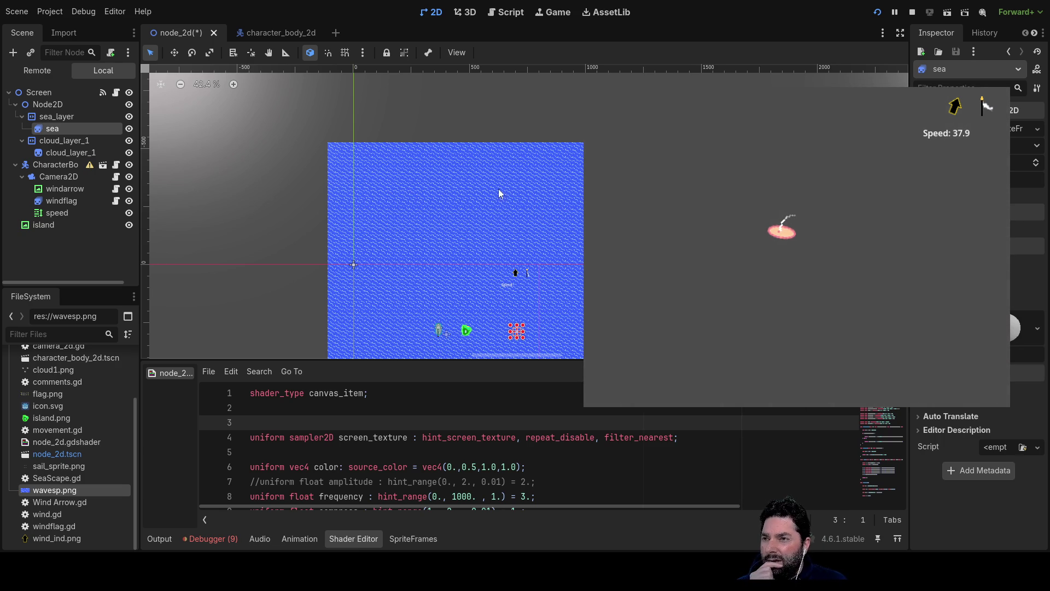
left_click_drag(499, 192, 500, 104)
scroll(569, 285, "up", 5)
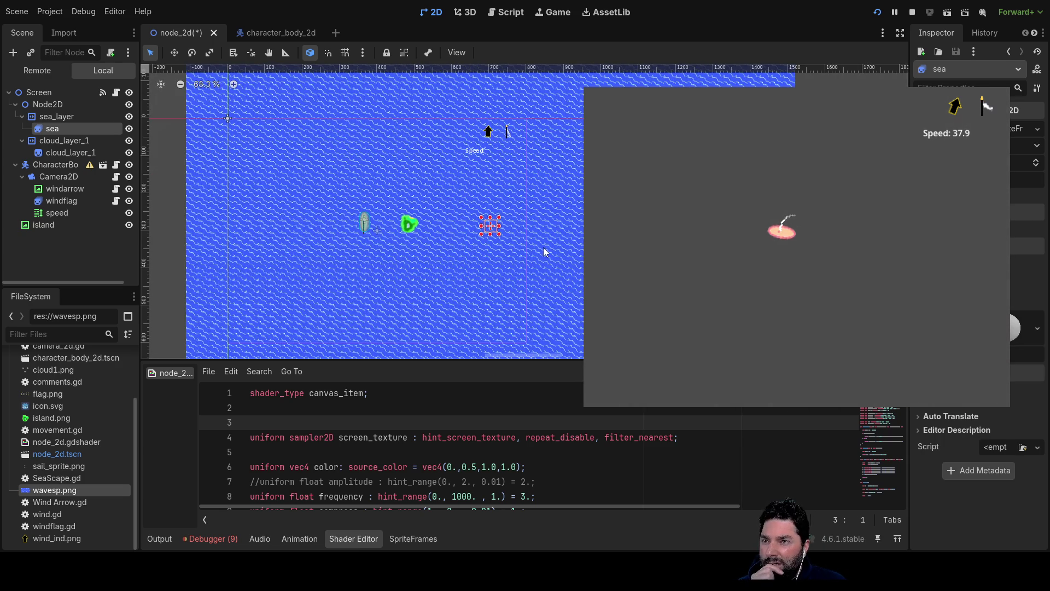
left_click_drag(543, 251, 659, 286)
scroll(582, 261, "down", 4)
scroll(565, 260, "up", 3)
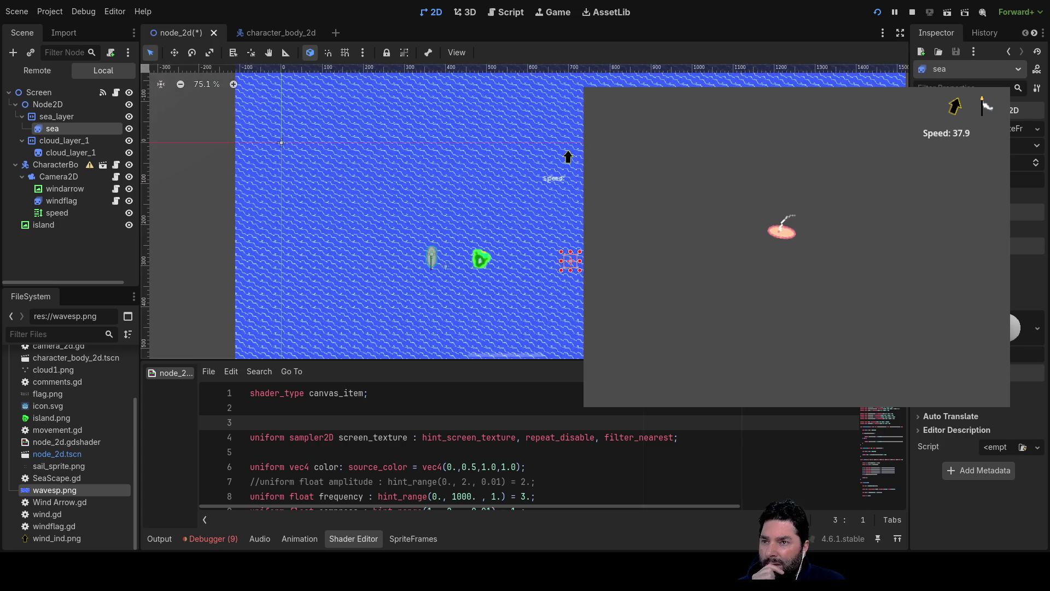
scroll(555, 258, "down", 5)
left_click_drag(555, 258, 513, 228)
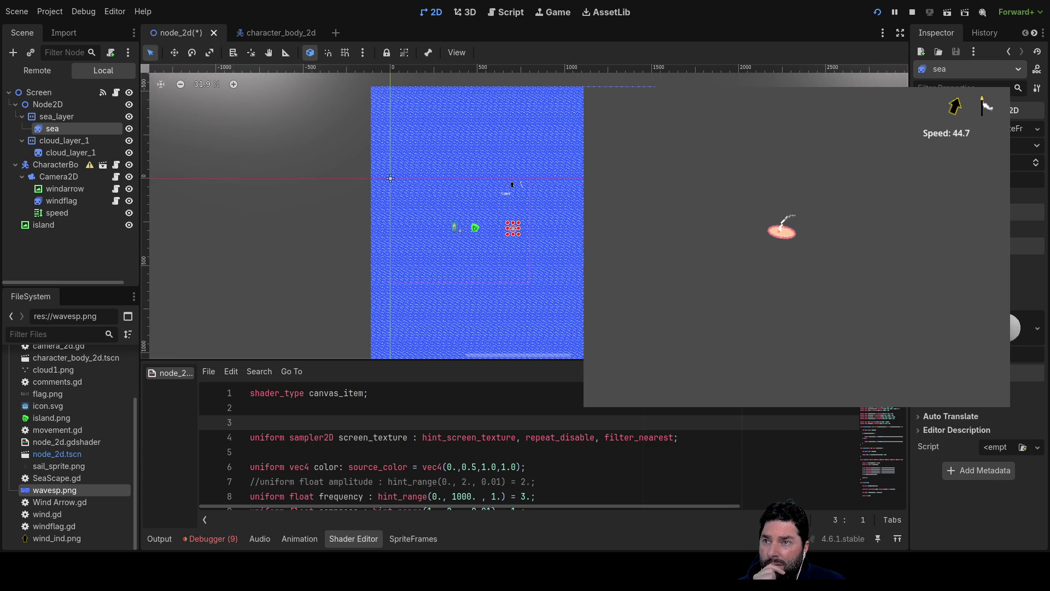
scroll(538, 243, "up", 10)
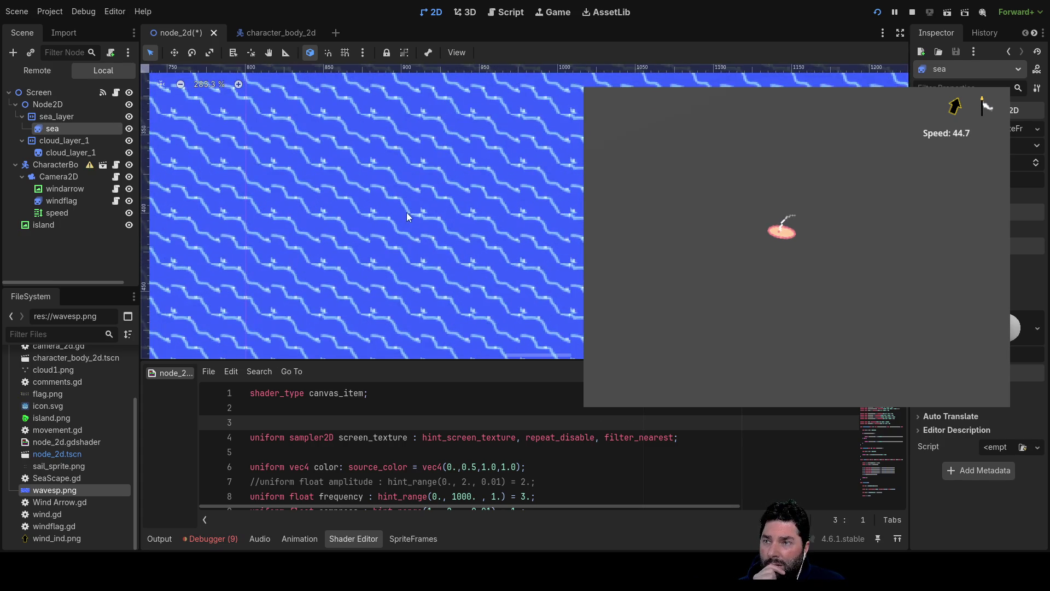
left_click(1014, 370)
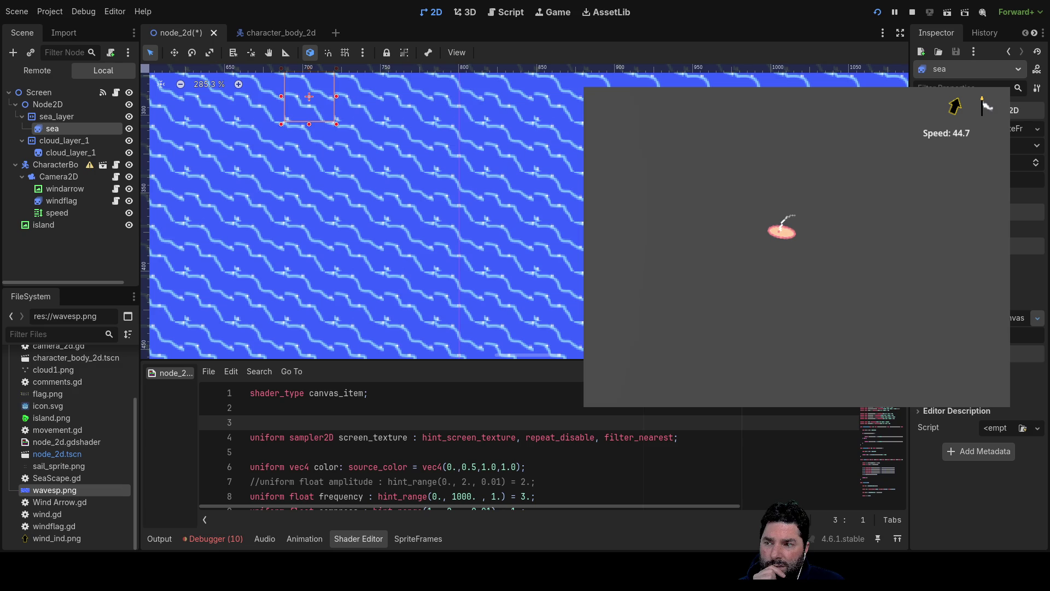
left_click(1038, 318)
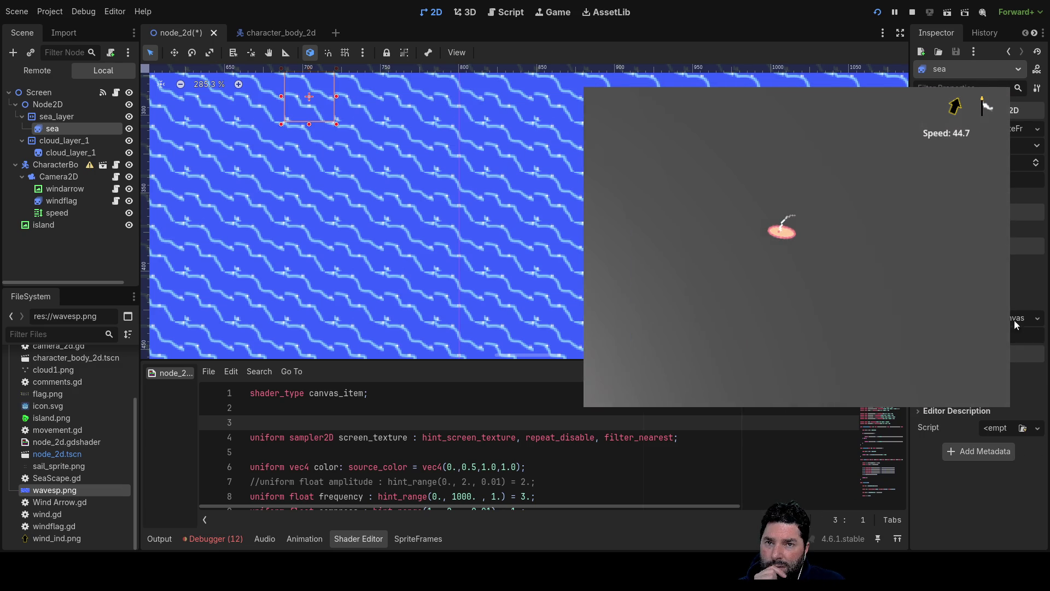
left_click(387, 408)
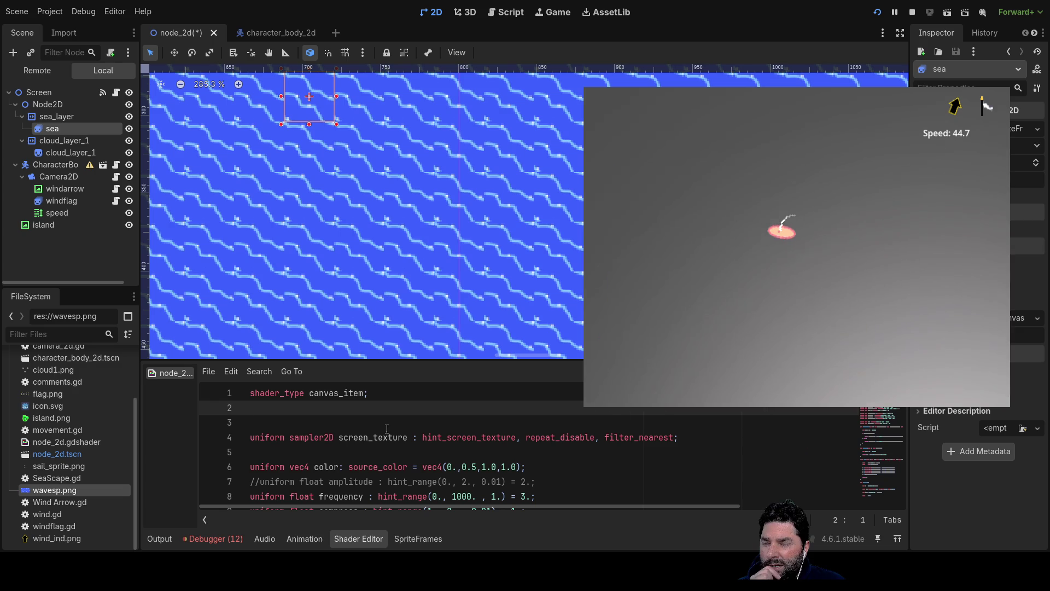
- Give sea_layer a new material in its Material settings
left_click(55, 130)
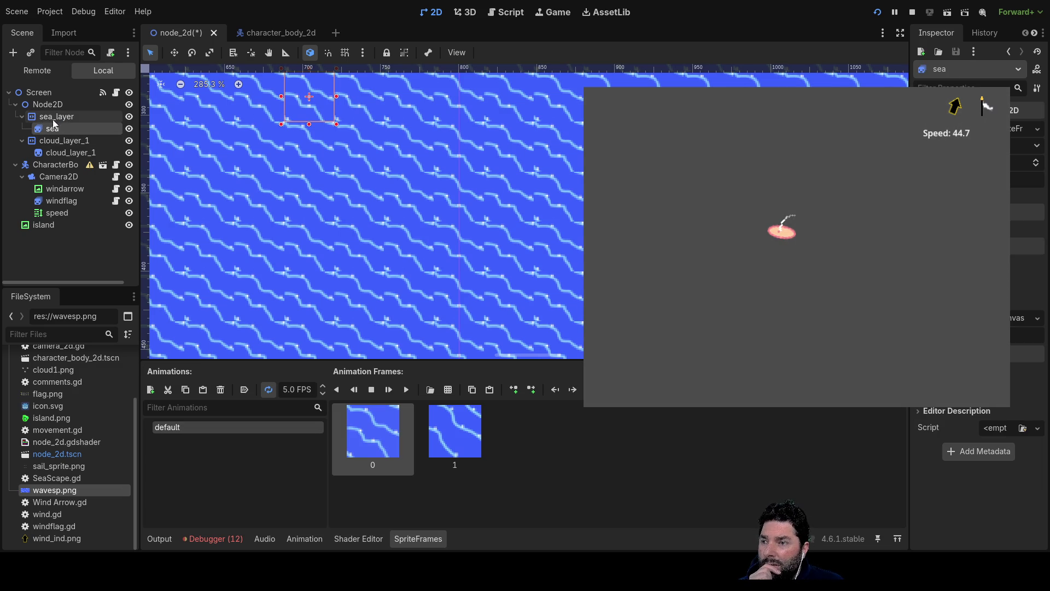
left_click(55, 118)
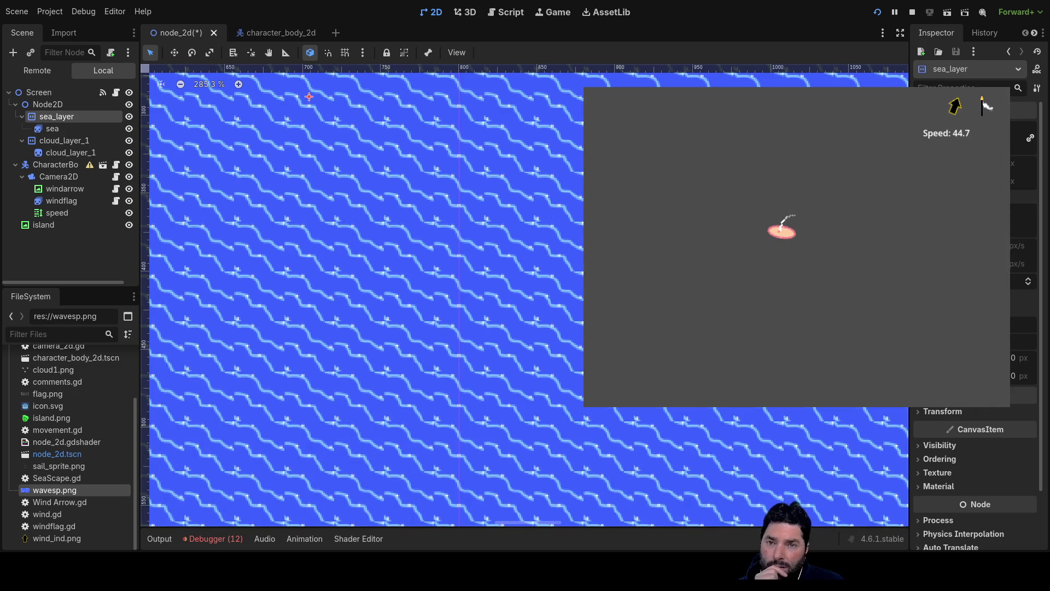
left_click(919, 422)
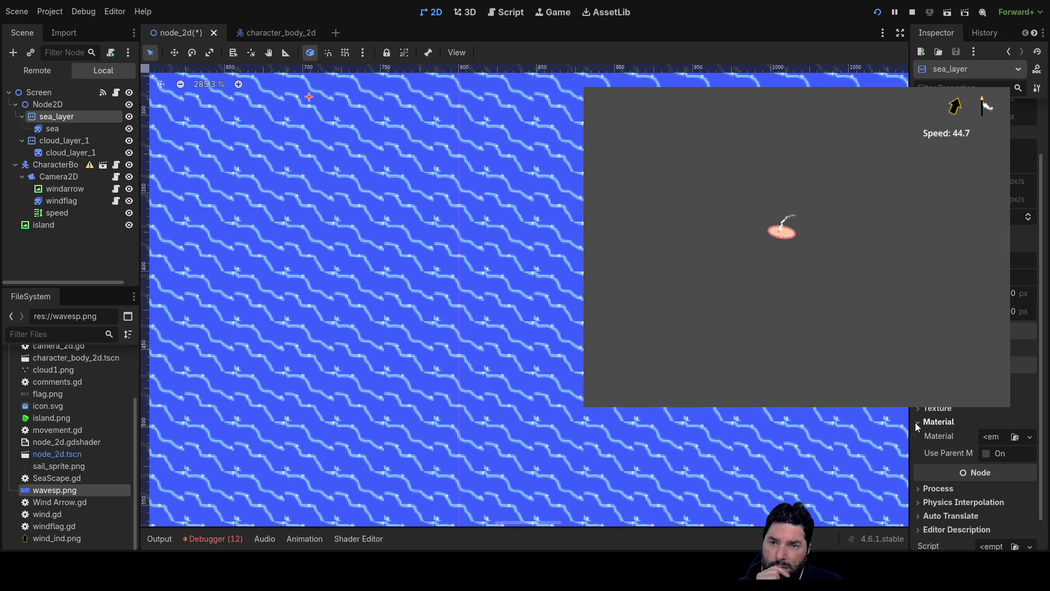
left_click(990, 481)
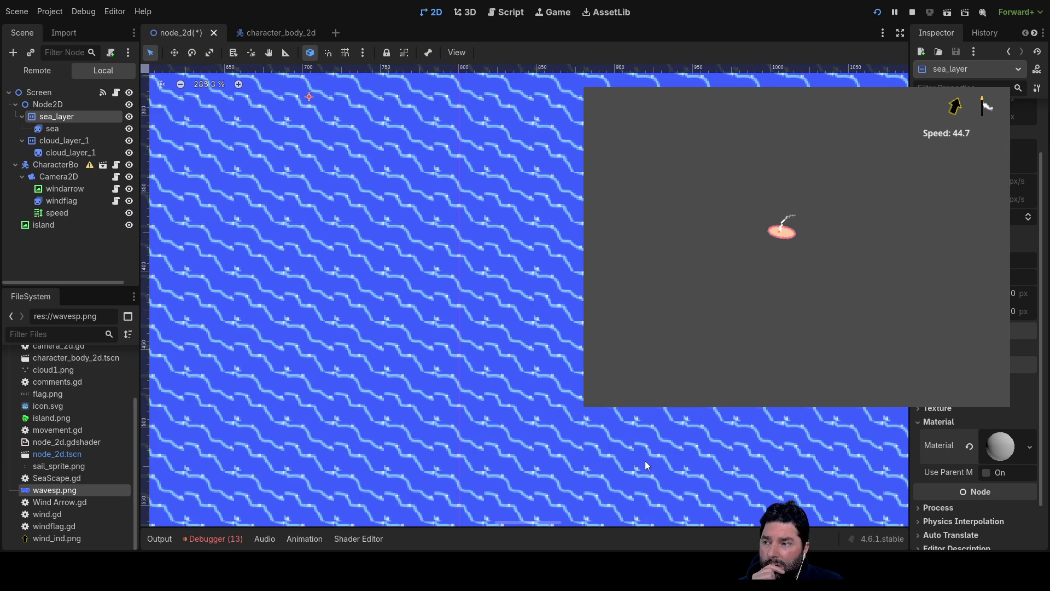
- Save and run the scene to test the wavy sea, then stop the game
left_click(67, 457)
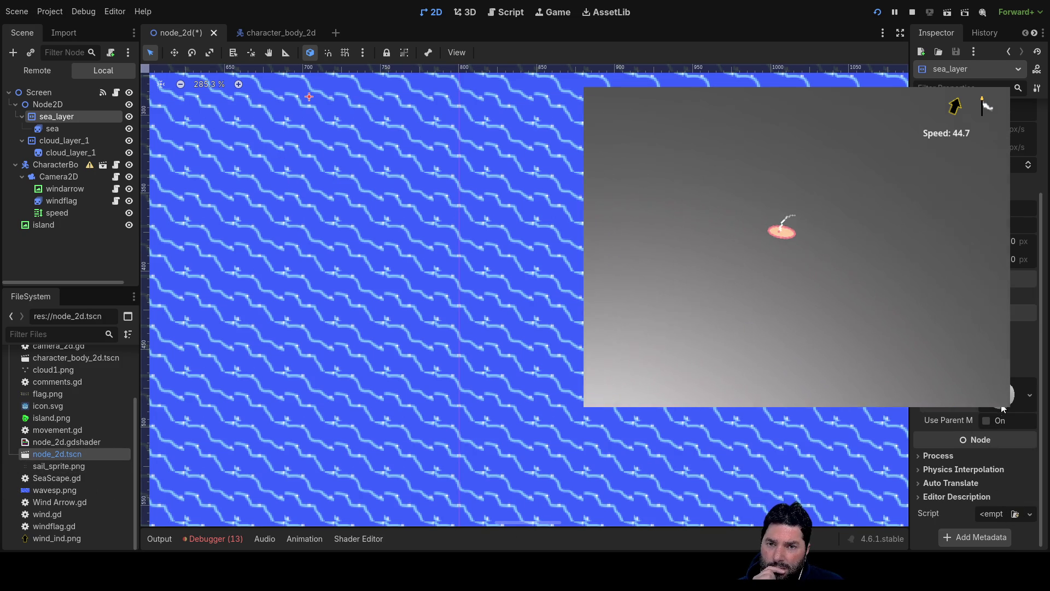
scroll(1031, 401, "up", 1)
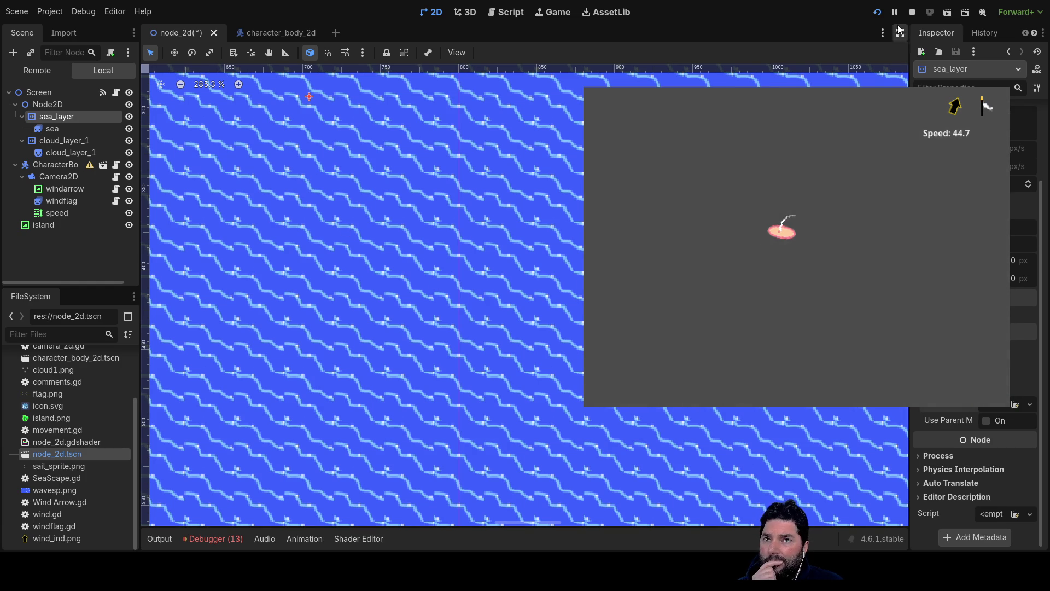
left_click(912, 13)
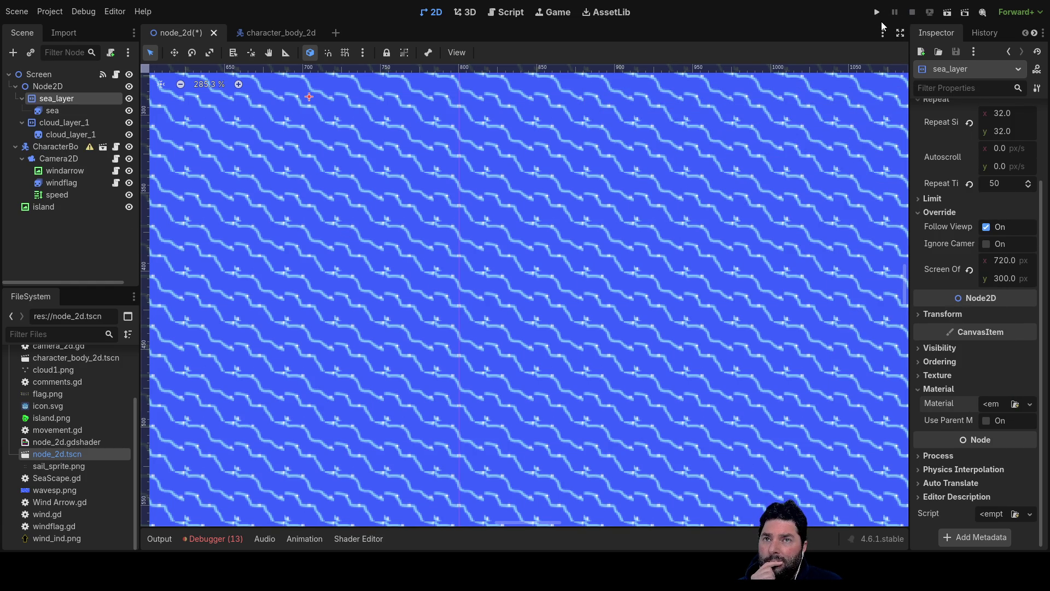
left_click(876, 12)
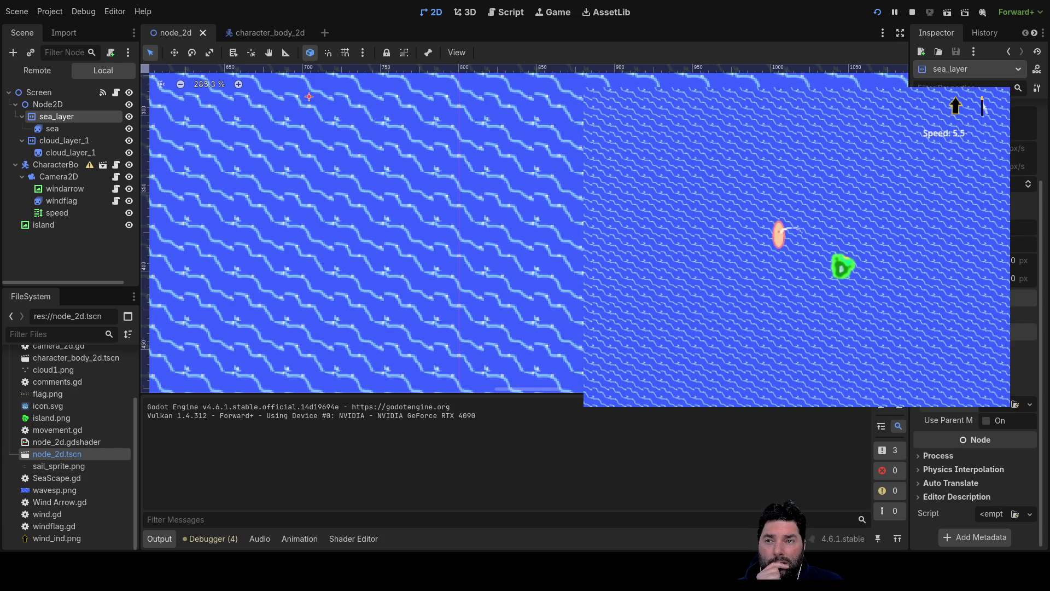
key("F8")
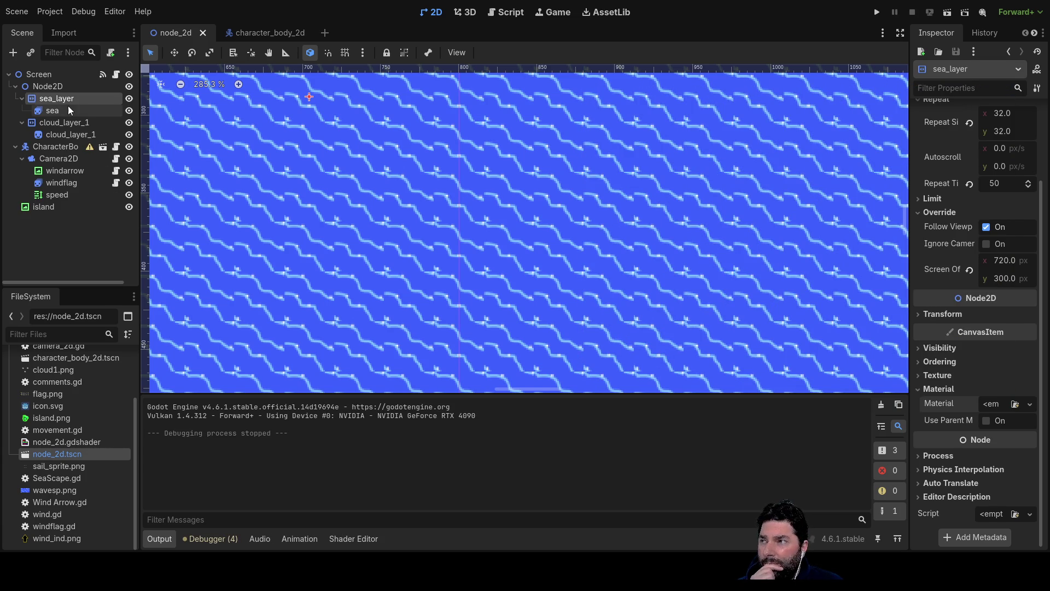
left_click(55, 111)
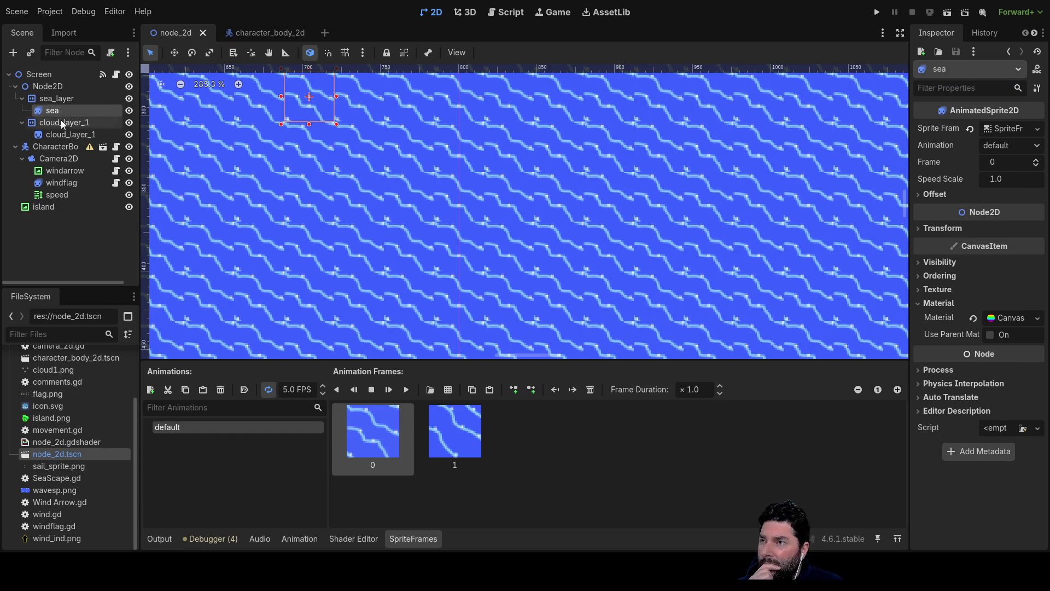
- Preview the sea wave animation, lower its speed from 5.0 to 2.0 FPS, and select node_2d.gdshader
left_click(406, 390)
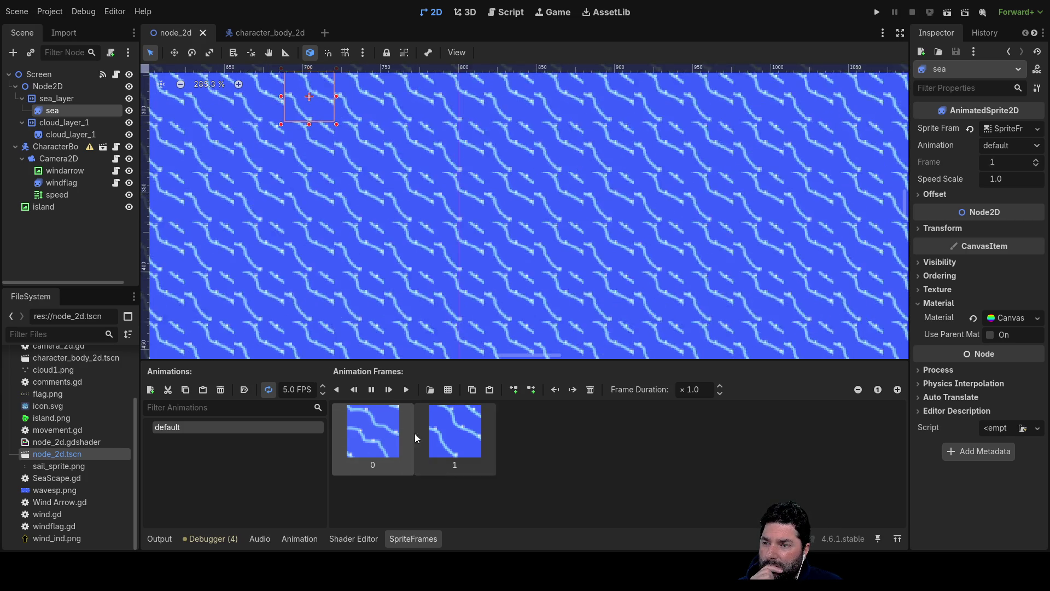
left_click(322, 394)
left_click(323, 394)
left_click(323, 394)
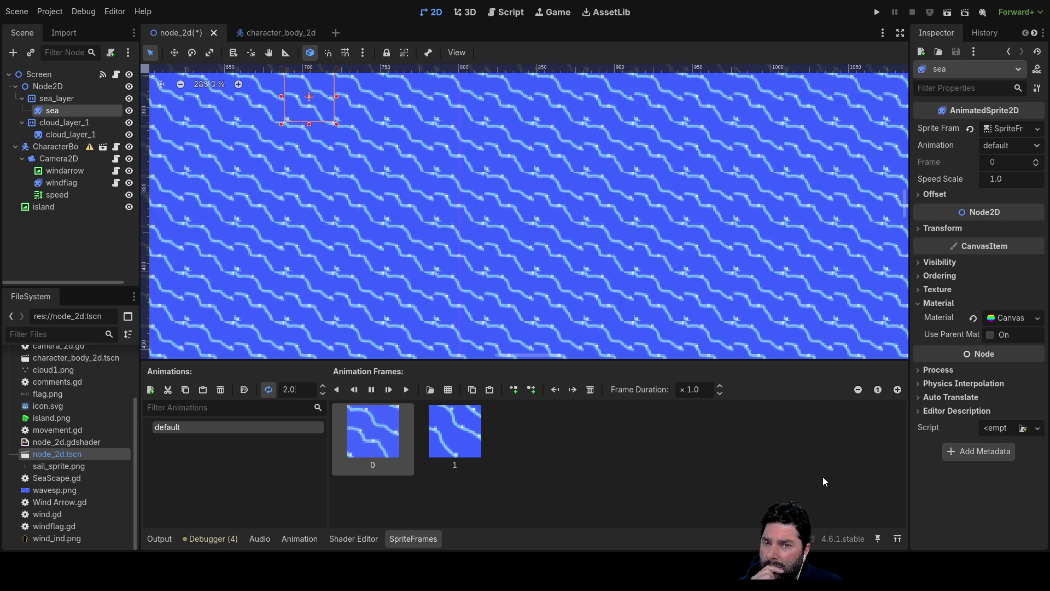
left_click(692, 479)
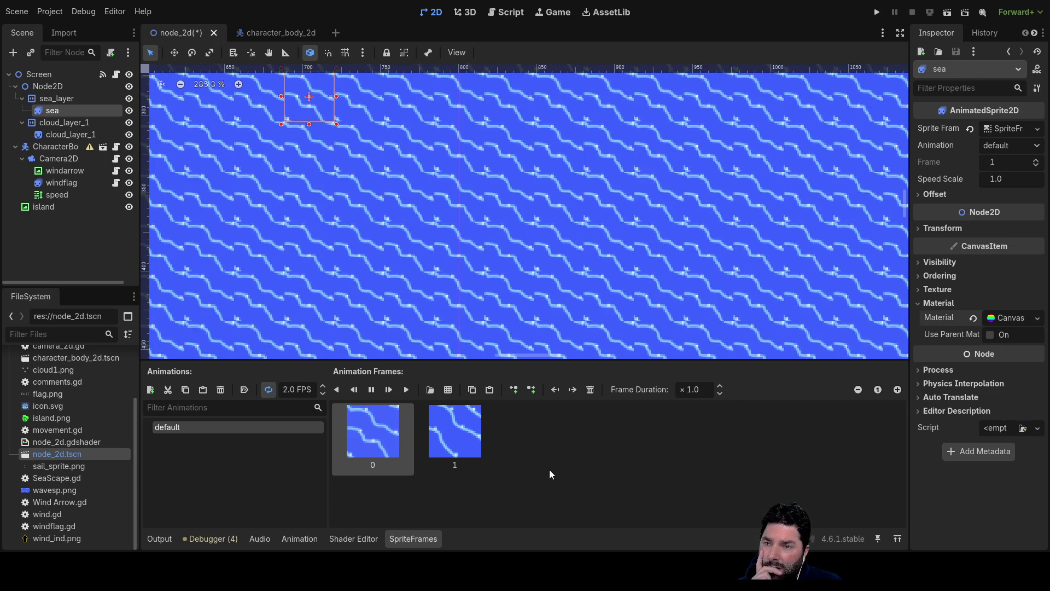
left_click(67, 453)
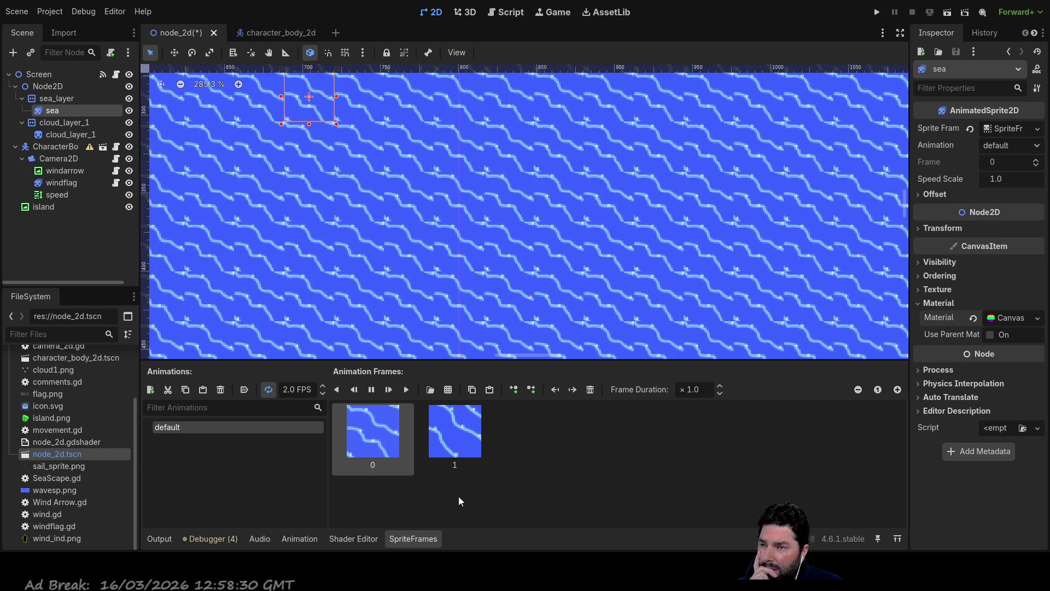
left_click(74, 442)
- Drop node_2d.gdshader onto the sea sprite's Material slot and run the game
mouse_move(47, 448)
left_mouse_down()
mouse_move(375, 331)
mouse_move(947, 335)
mouse_move(1010, 320)
left_mouse_up()
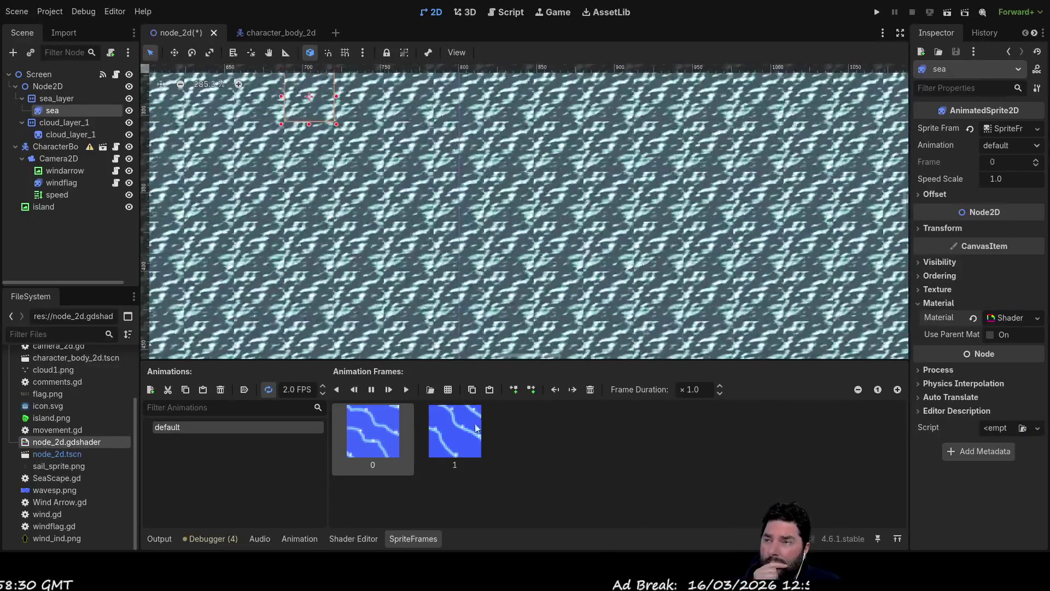
left_click(877, 11)
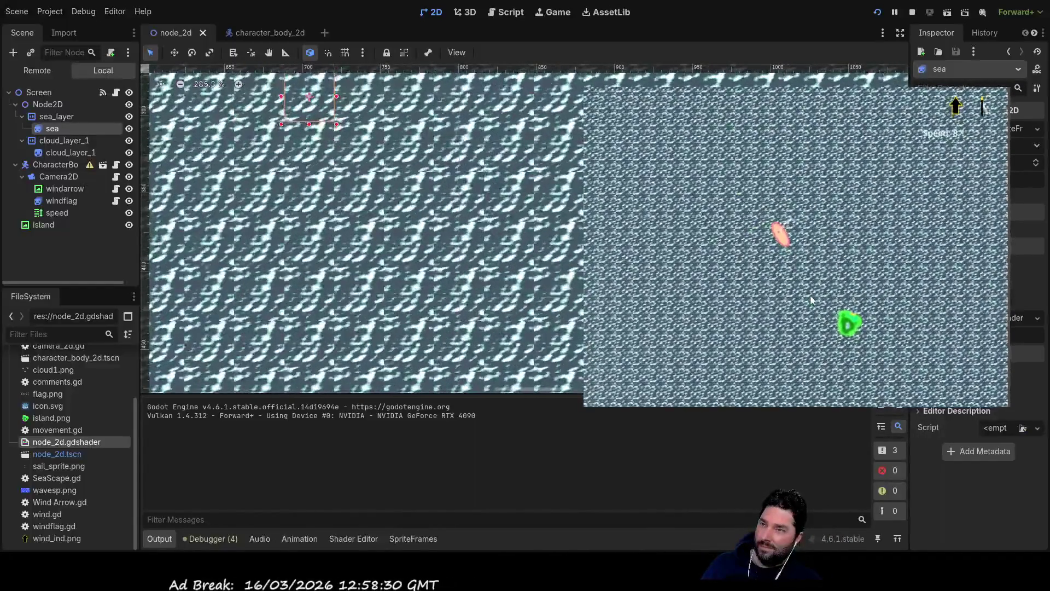
- Stop the running game with F8 and delete the sea sprite node
key("Down")
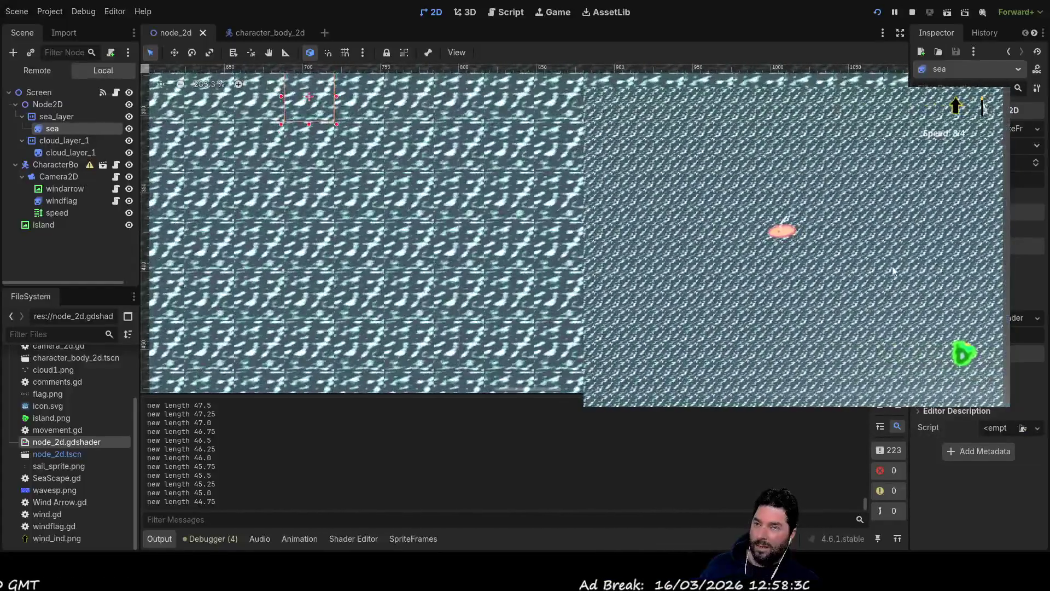
key("F8")
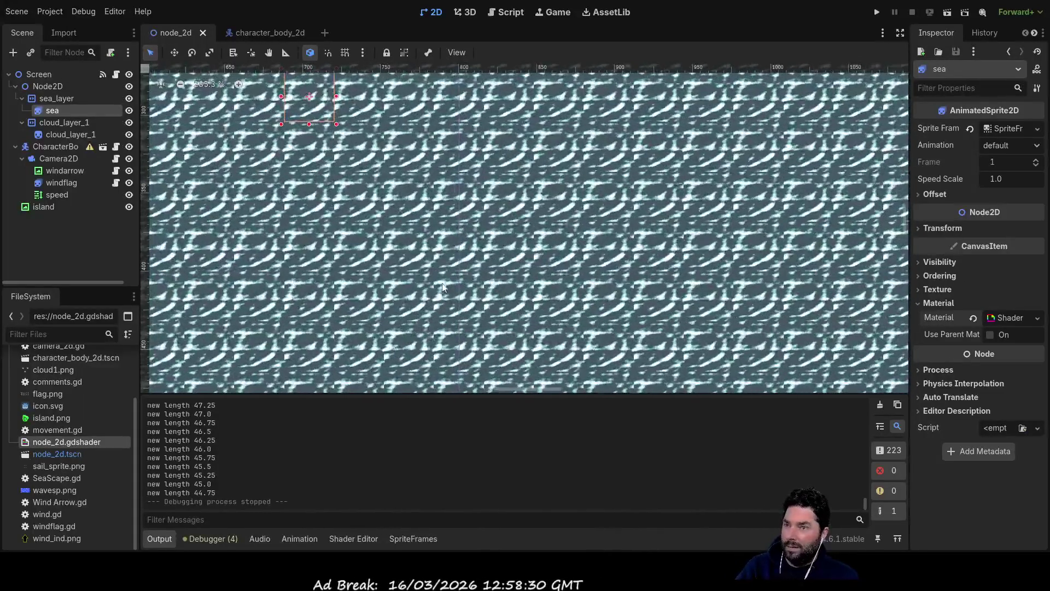
key("Delete")
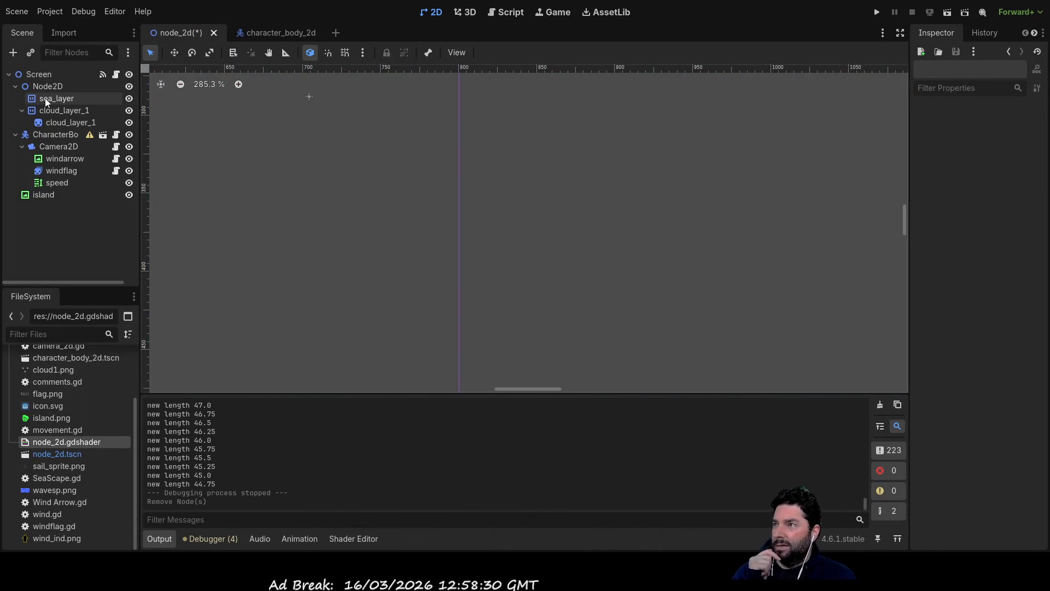
- Assign blue.png as the texture of the Sprite2D under sea_layer
left_click(45, 98)
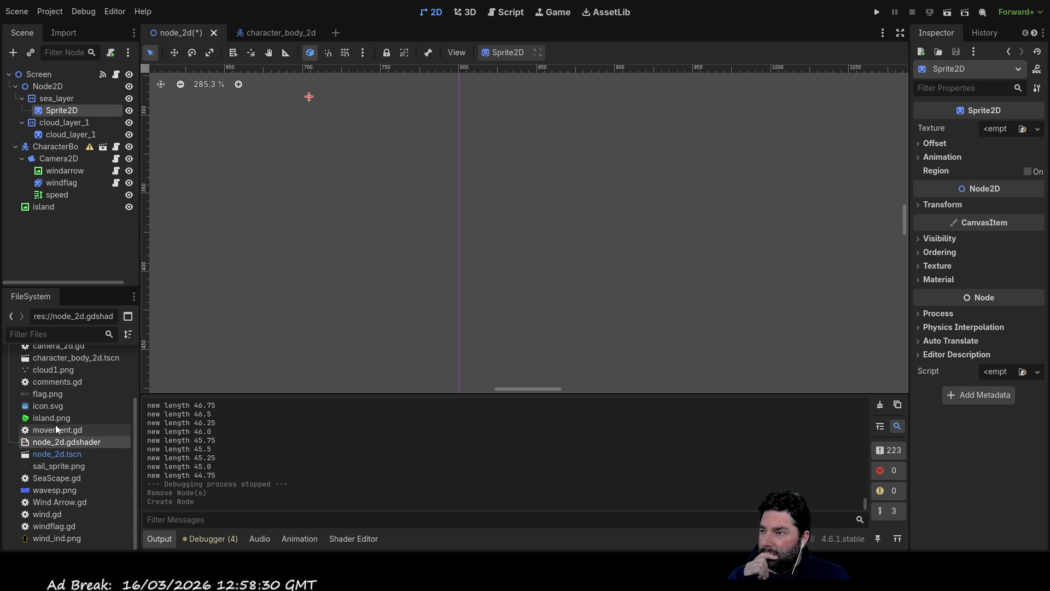
scroll(54, 411, "up", 2)
mouse_move(50, 371)
left_mouse_down()
mouse_move(251, 389)
mouse_move(1029, 134)
left_mouse_up()
left_click_drag(1004, 136, 1005, 137)
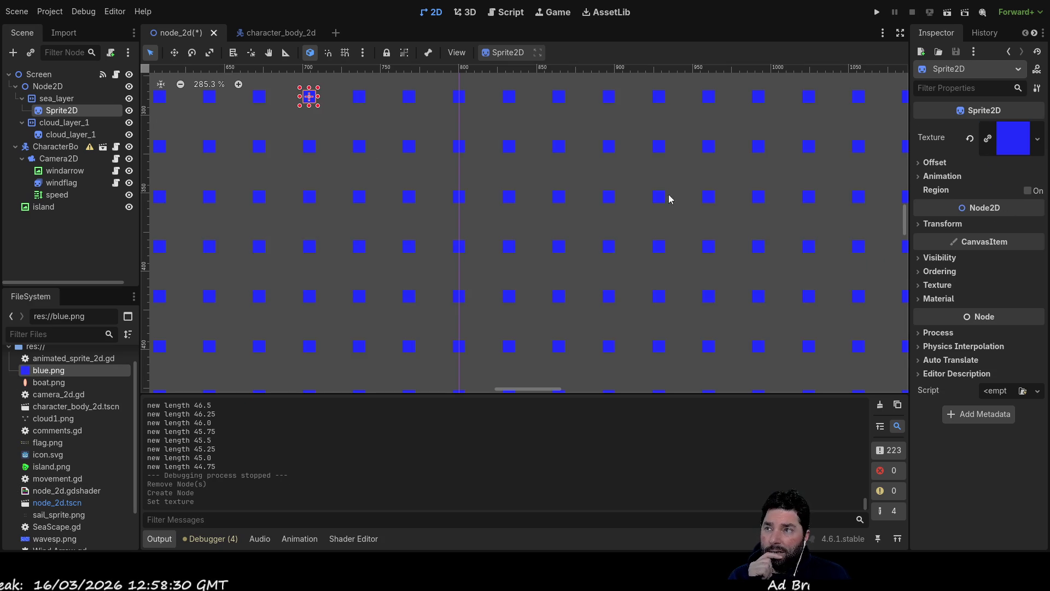
scroll(394, 223, "down", 3)
scroll(618, 262, "left", 10)
scroll(577, 291, "up", 1)
scroll(578, 291, "left", 5)
scroll(578, 291, "up", 1)
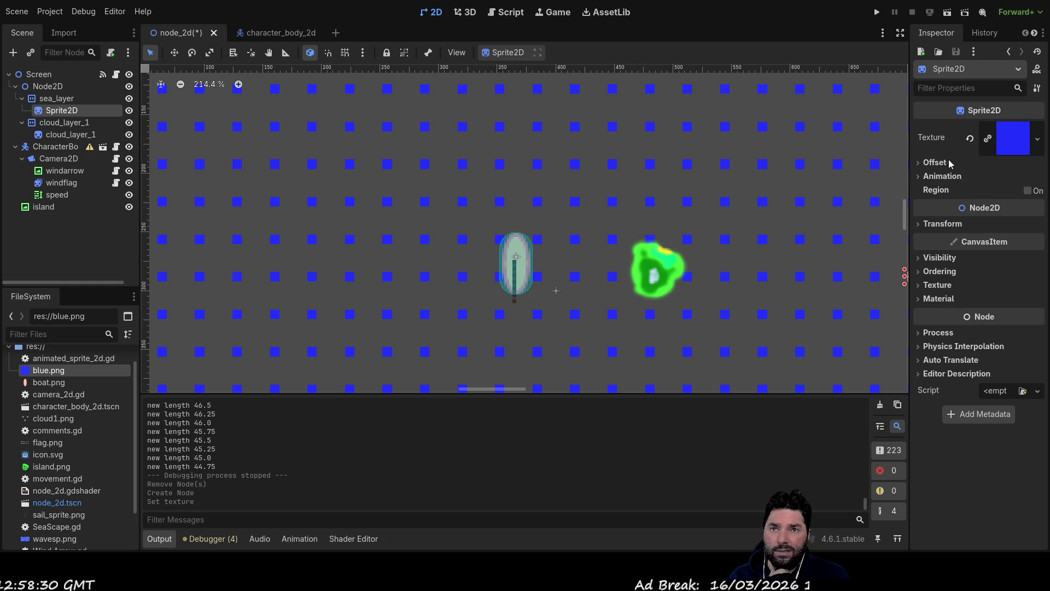
left_click(920, 164)
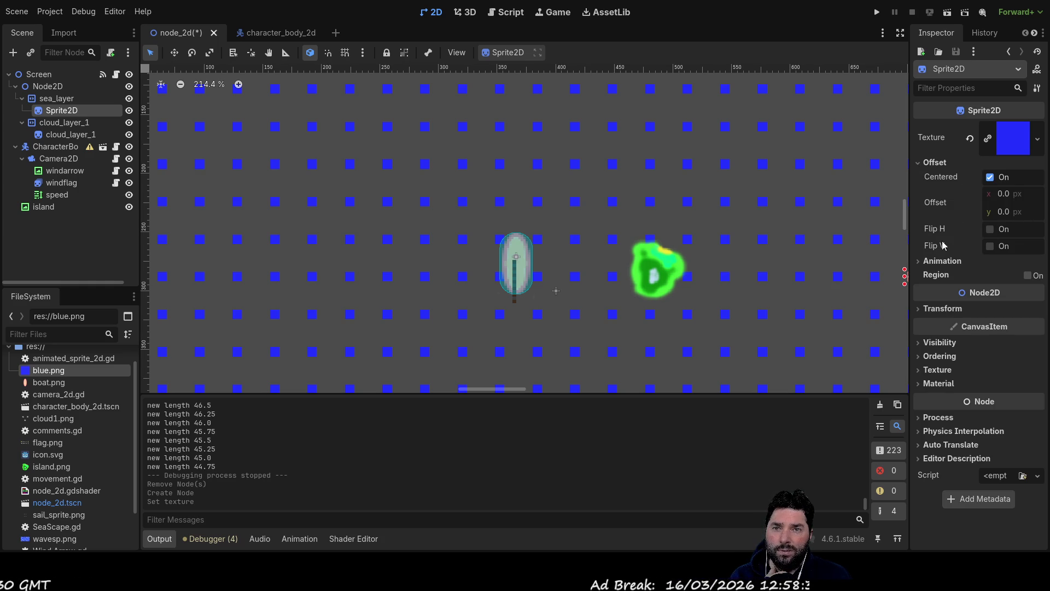
left_click(919, 261)
left_click(918, 264)
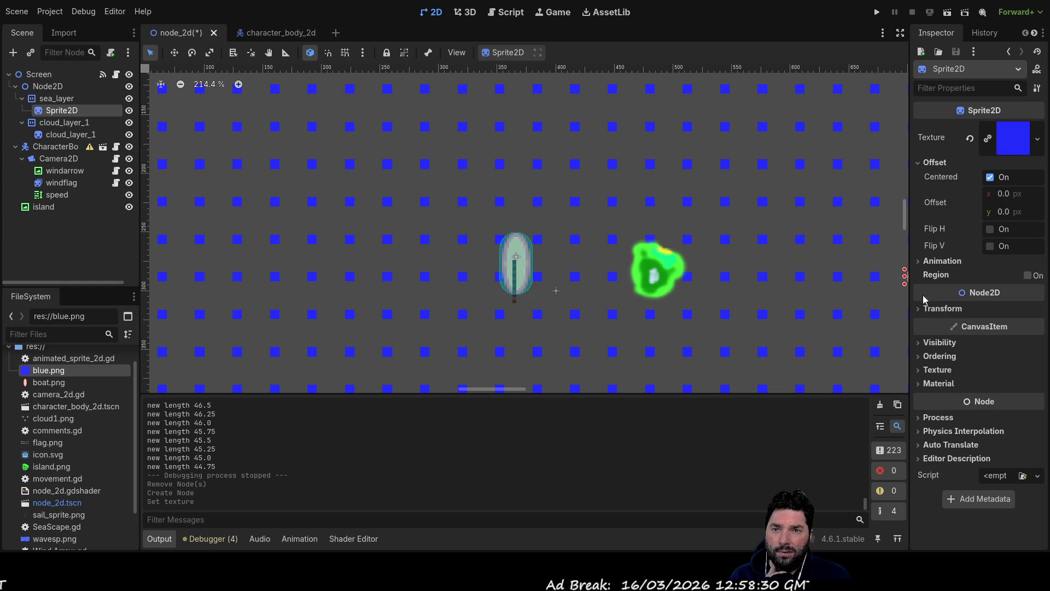
left_click(49, 99)
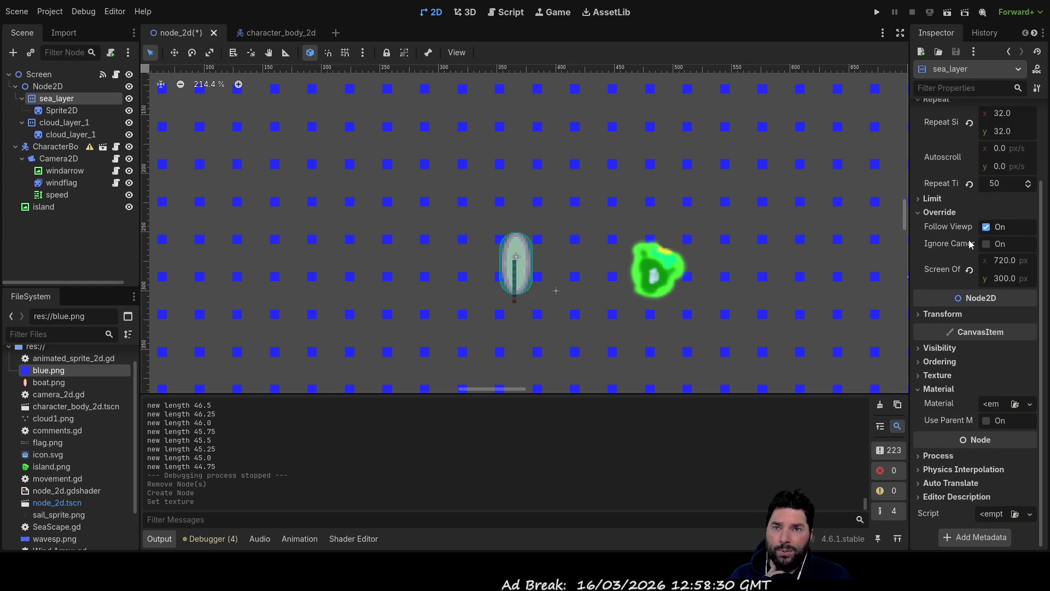
- Set sea_layer's Repeat Size to 8 by 8, after first trying 16 by 16
double_click(1001, 114)
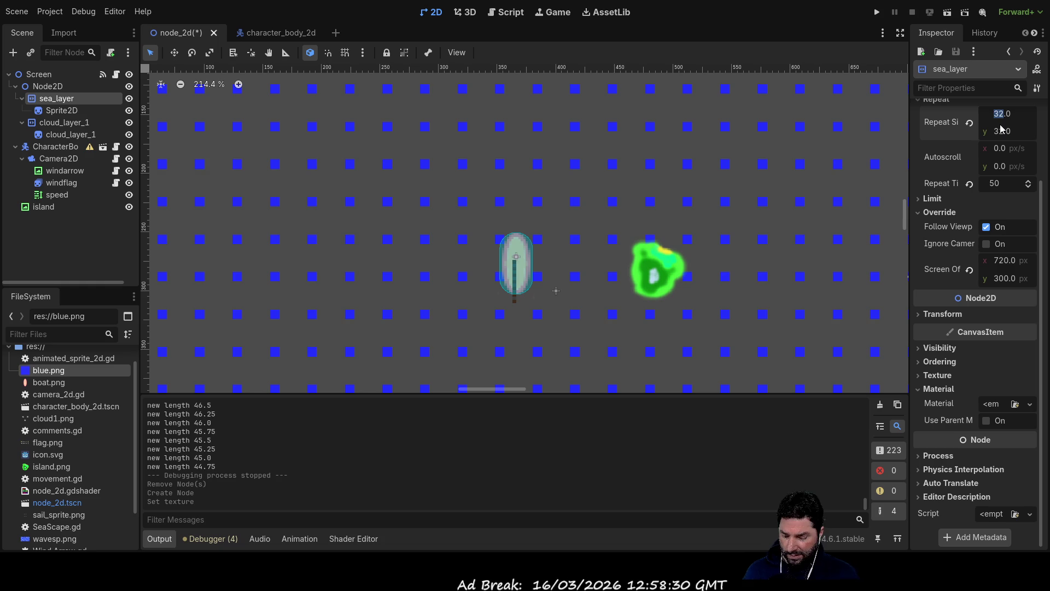
type("16")
key("Return")
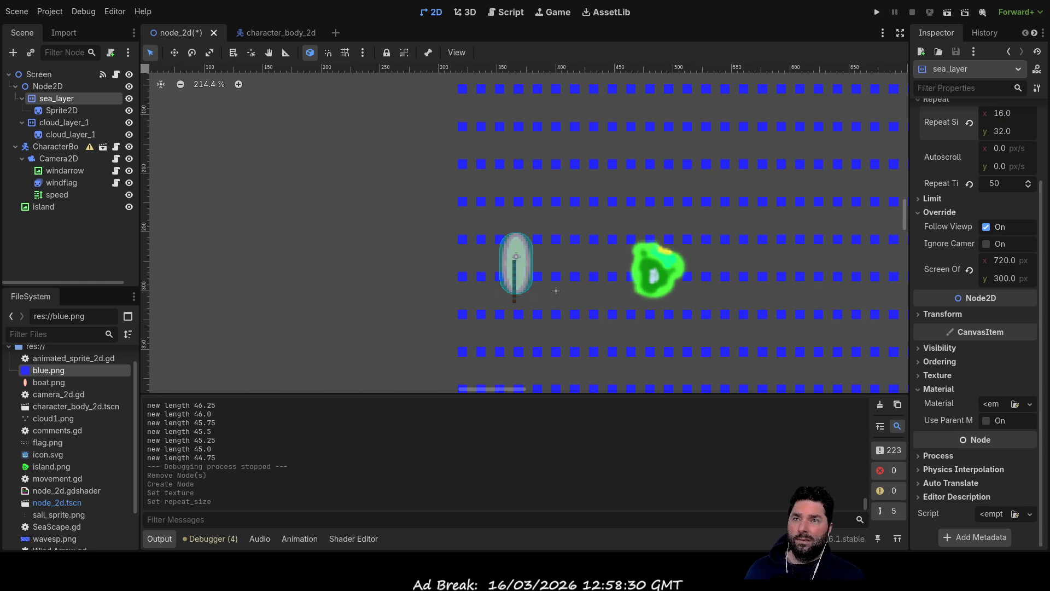
double_click(1001, 132)
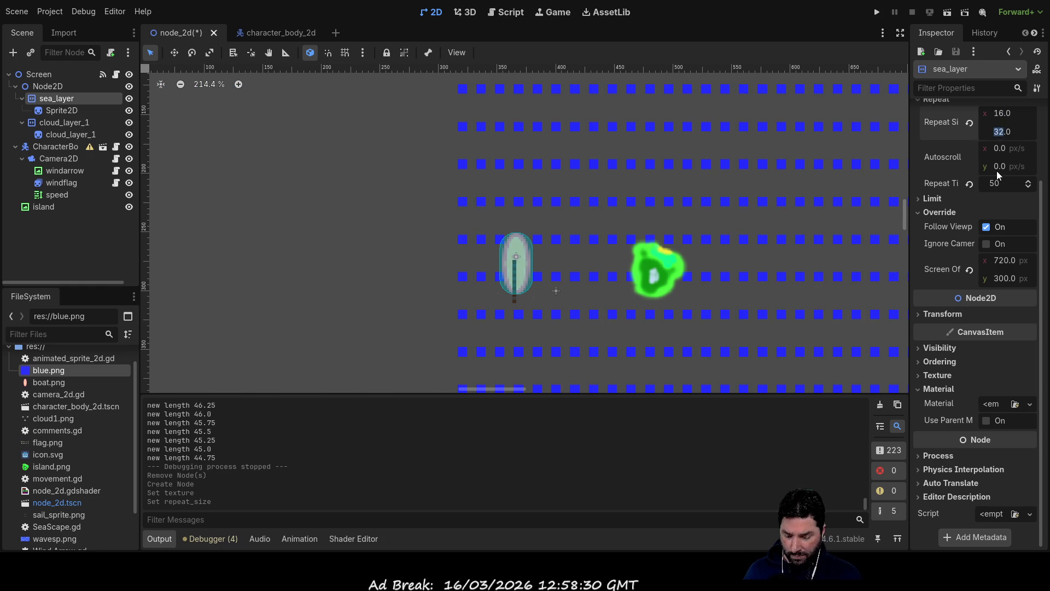
type("16")
key("Return")
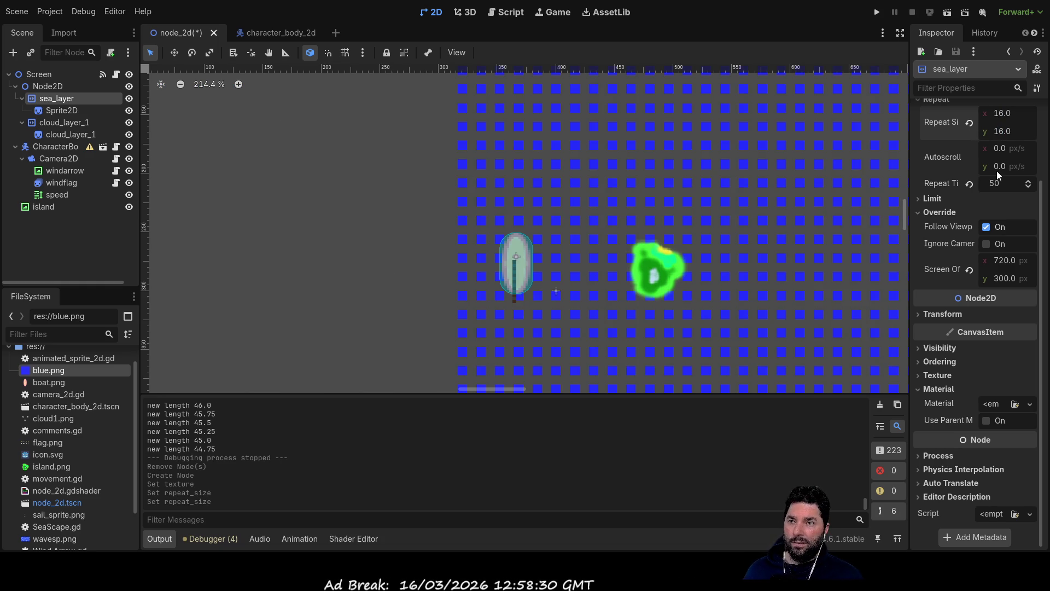
left_click(996, 113)
type("8")
double_click(997, 131)
type("8")
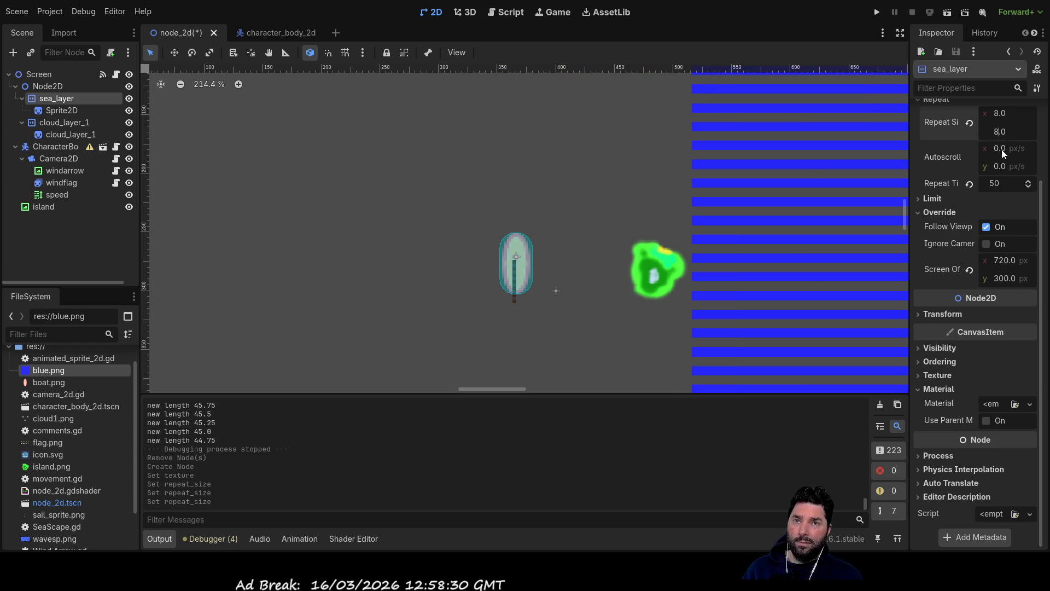
key("Return")
- Raise sea_layer's Repeat Times to 100
scroll(591, 201, "down", 5)
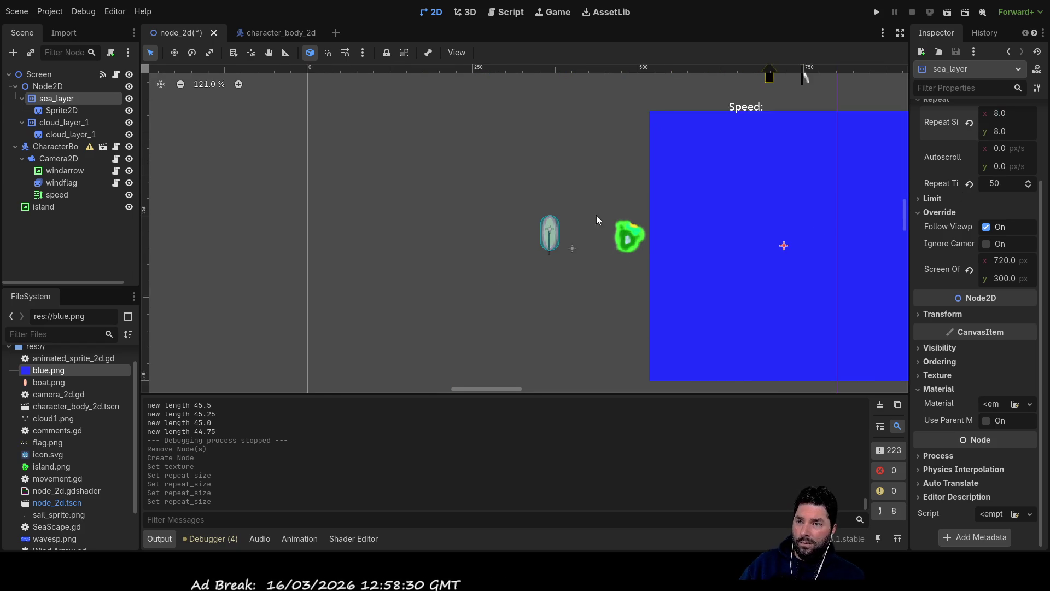
scroll(592, 202, "down", 8)
left_click(1001, 187)
type("1")
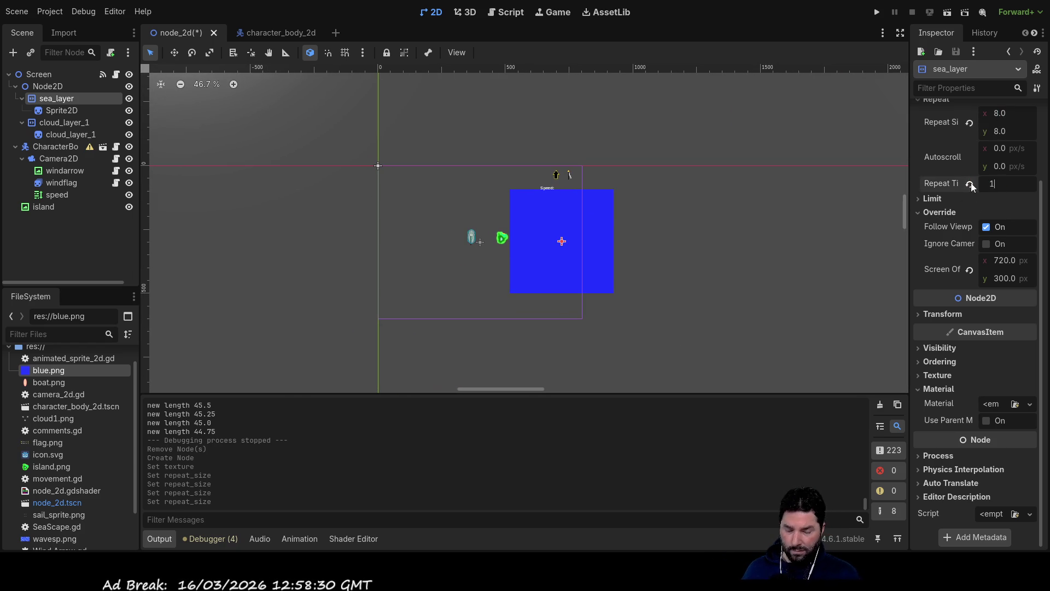
type("00")
key("Return")
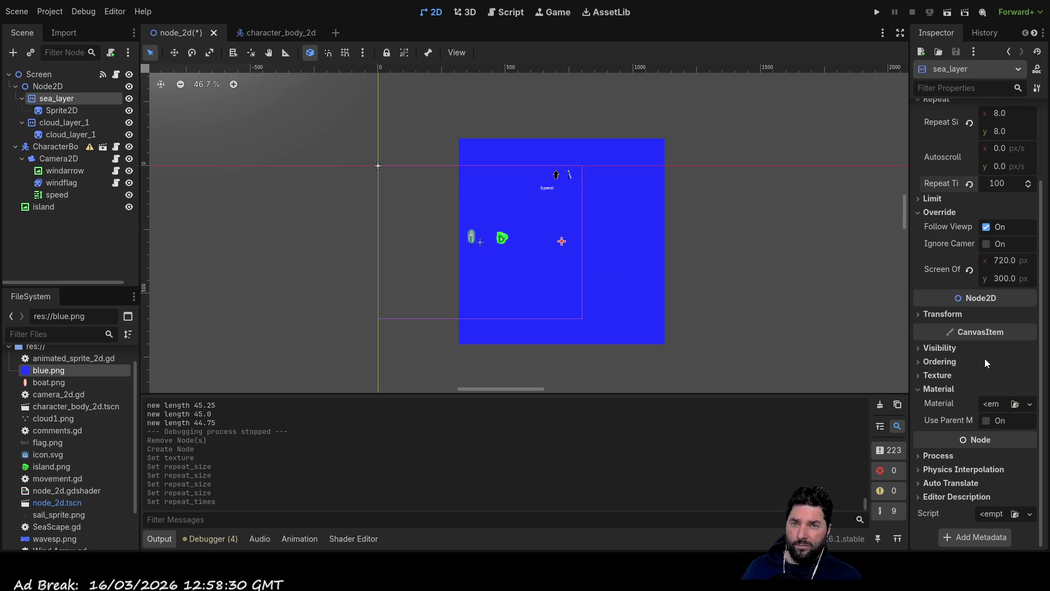
scroll(958, 238, "up", 3)
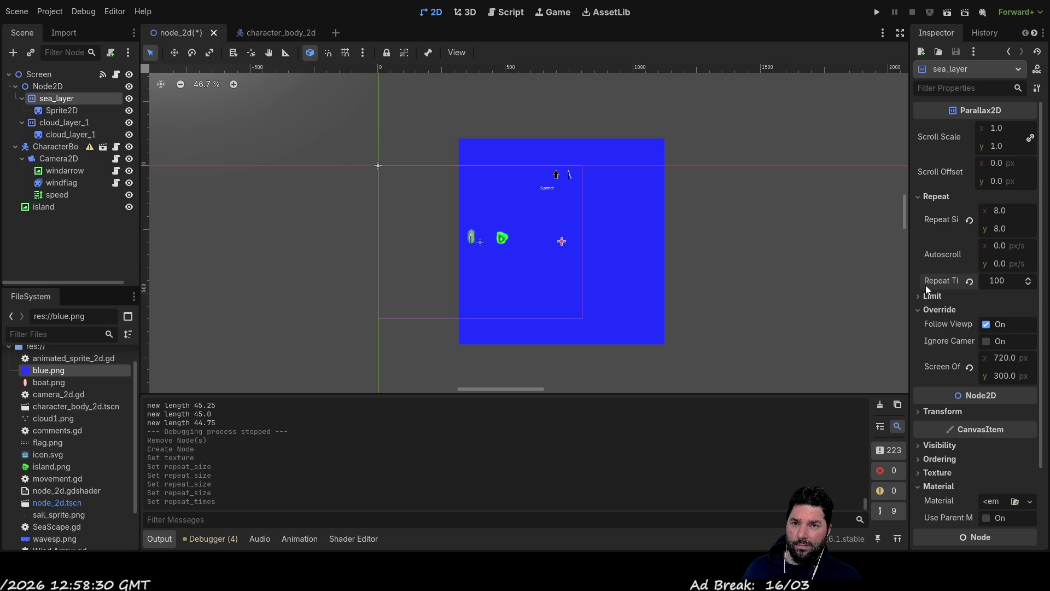
- Check sea_layer's transform and leave its horizontal scroll offset at 0
left_click(938, 411)
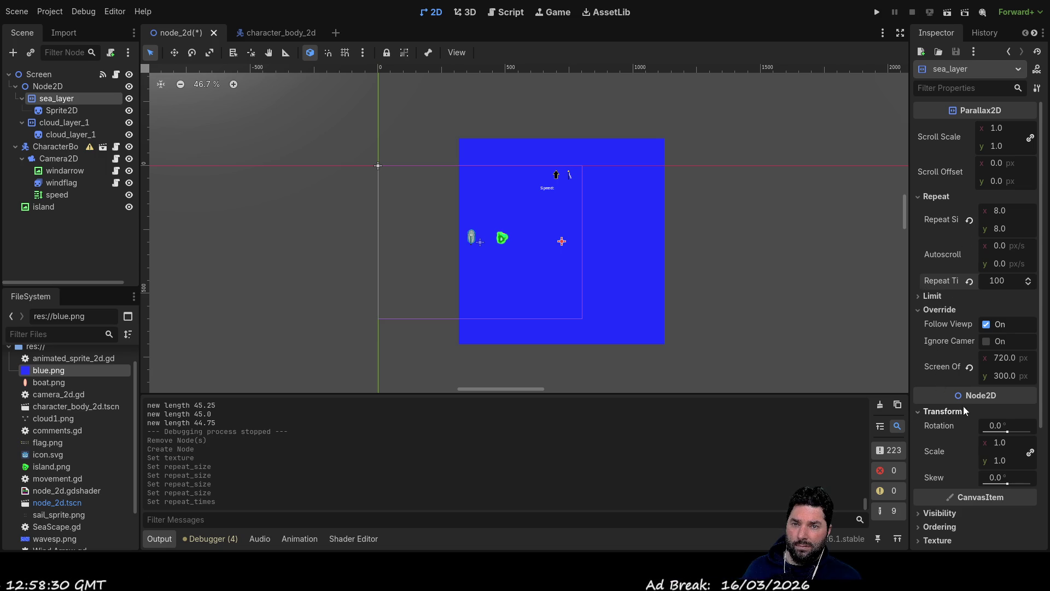
left_click(918, 411)
scroll(925, 395, "down", 2)
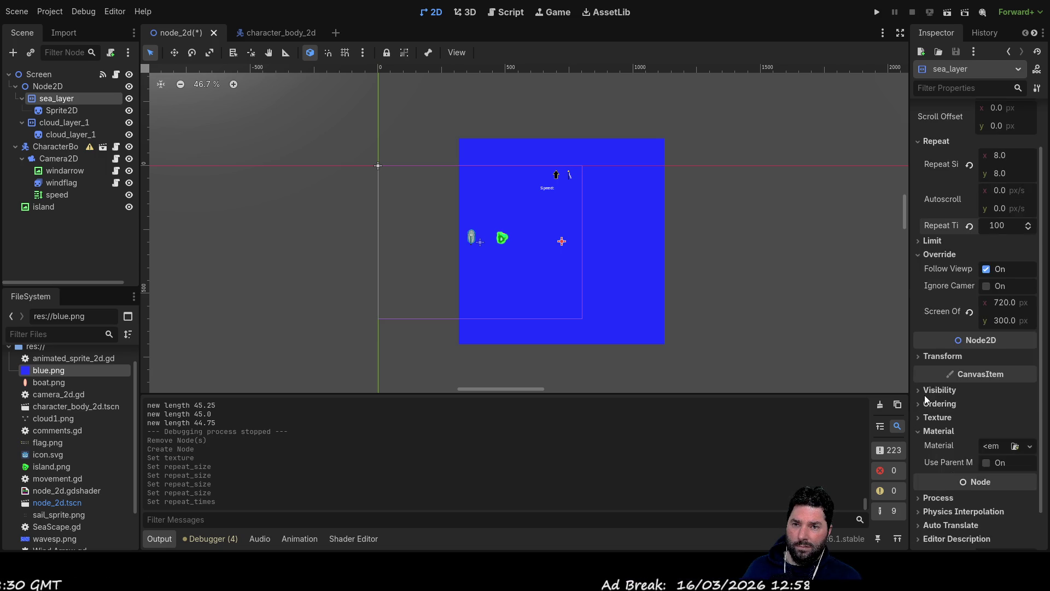
scroll(923, 396, "up", 2)
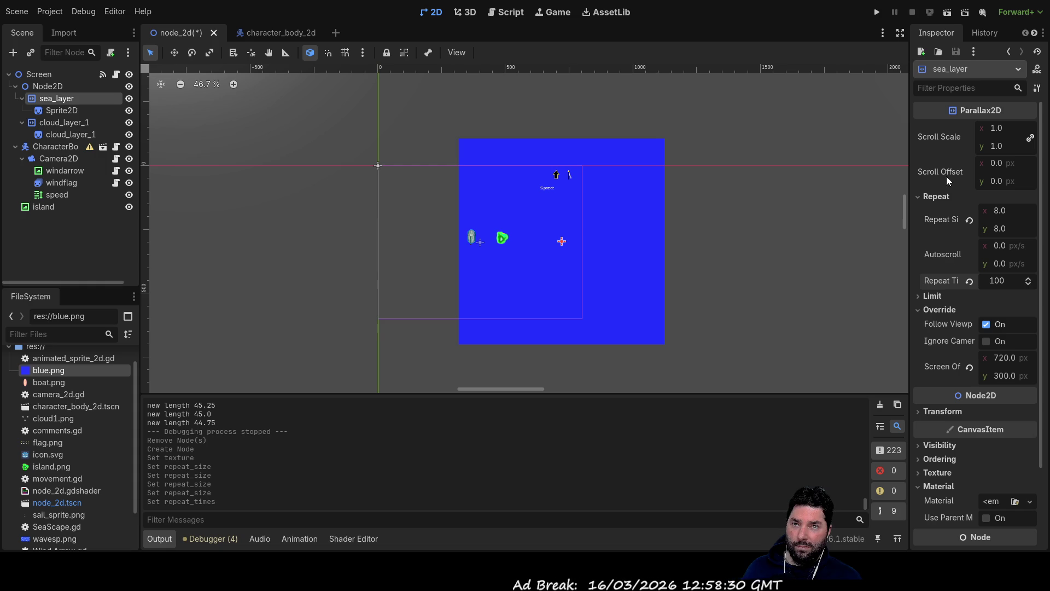
left_click(996, 162)
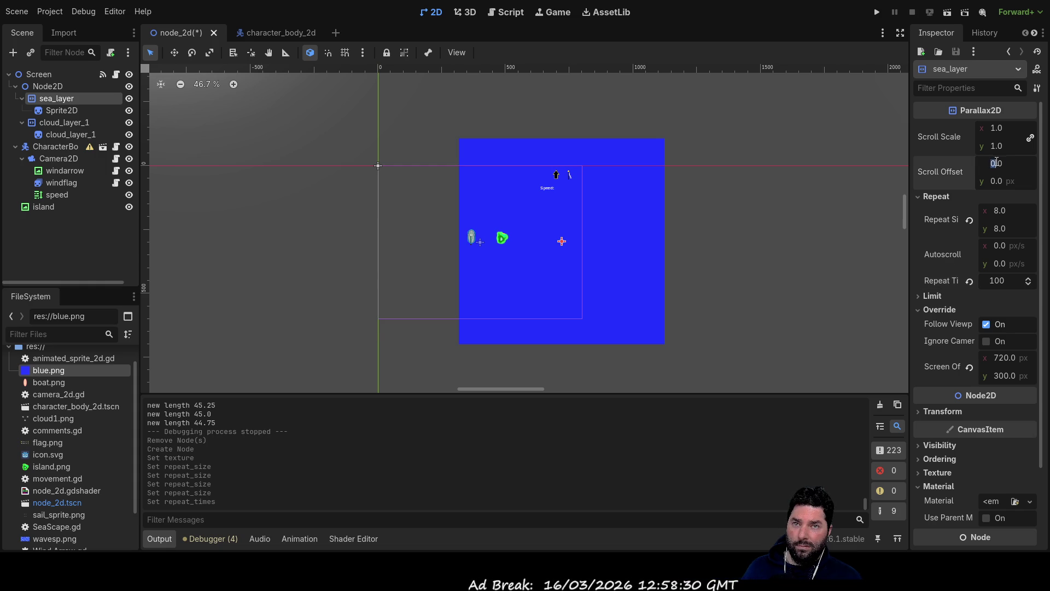
key("Return")
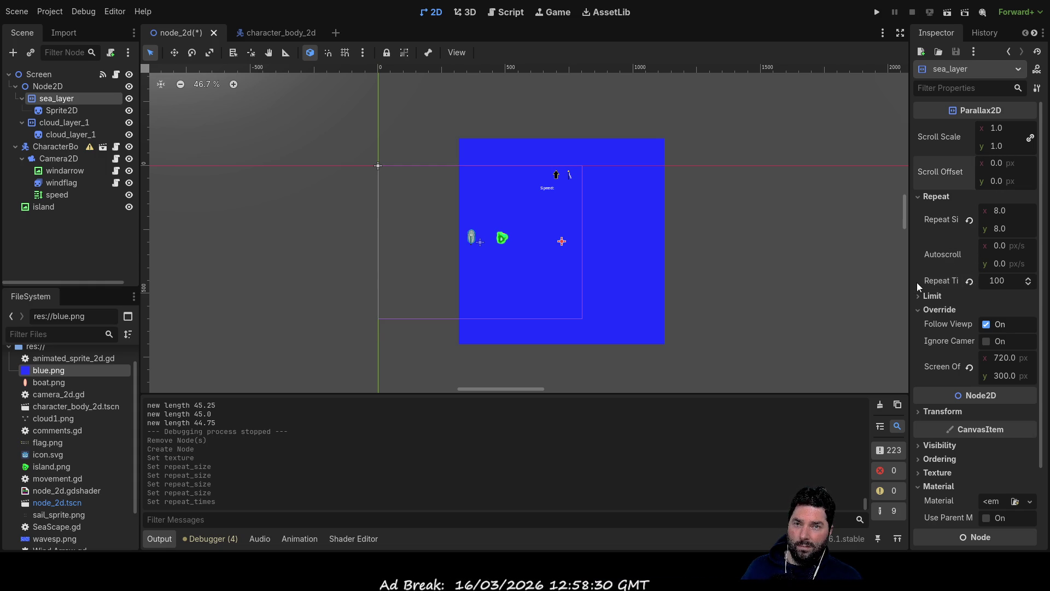
- Review sea_layer's limit, override and transform settings in the Inspector
left_click(919, 297)
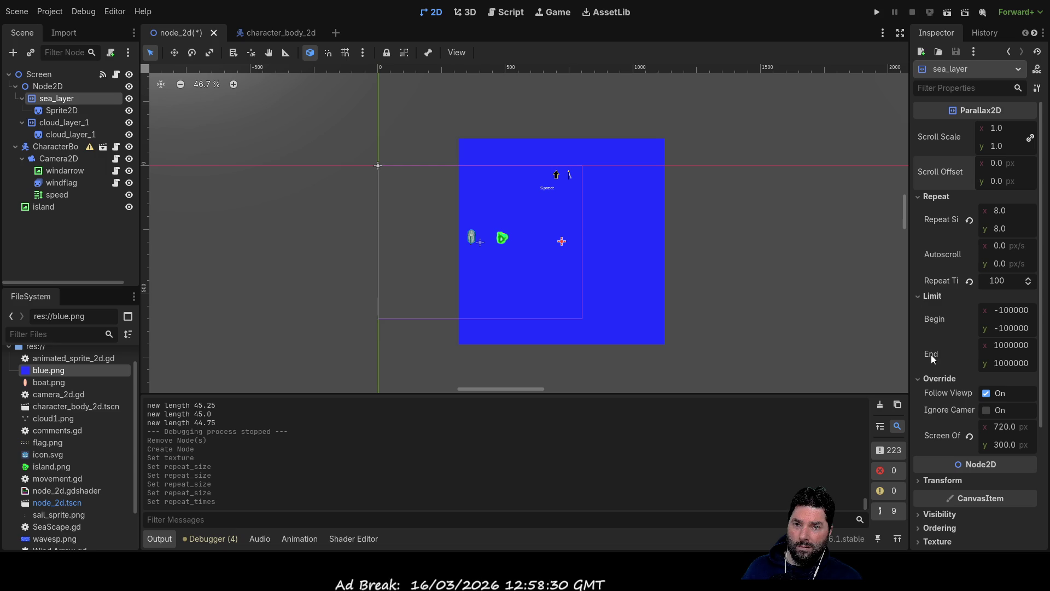
left_click(918, 296)
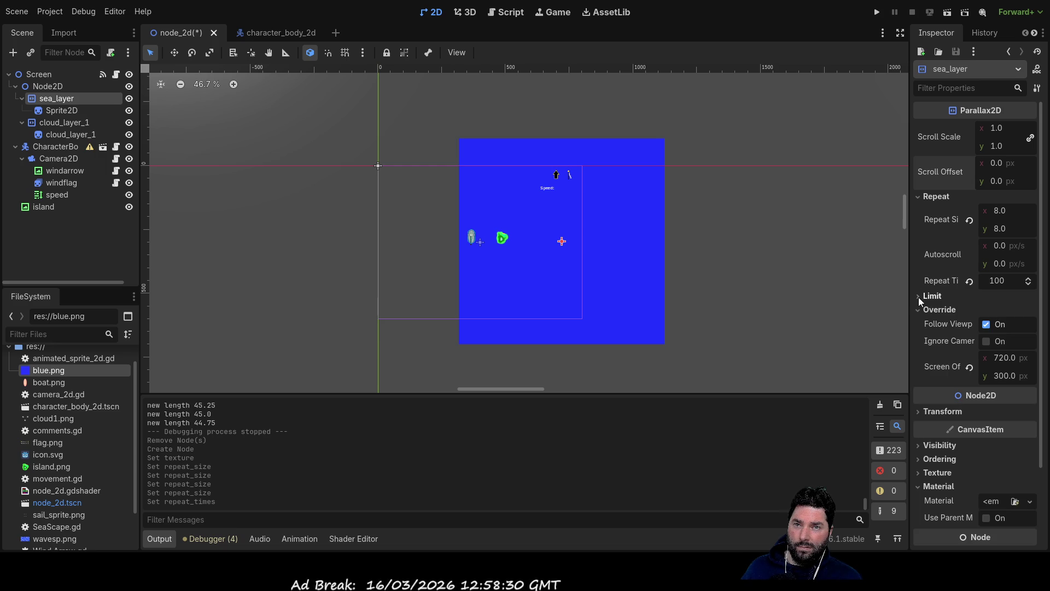
left_click(917, 308)
left_click(917, 308)
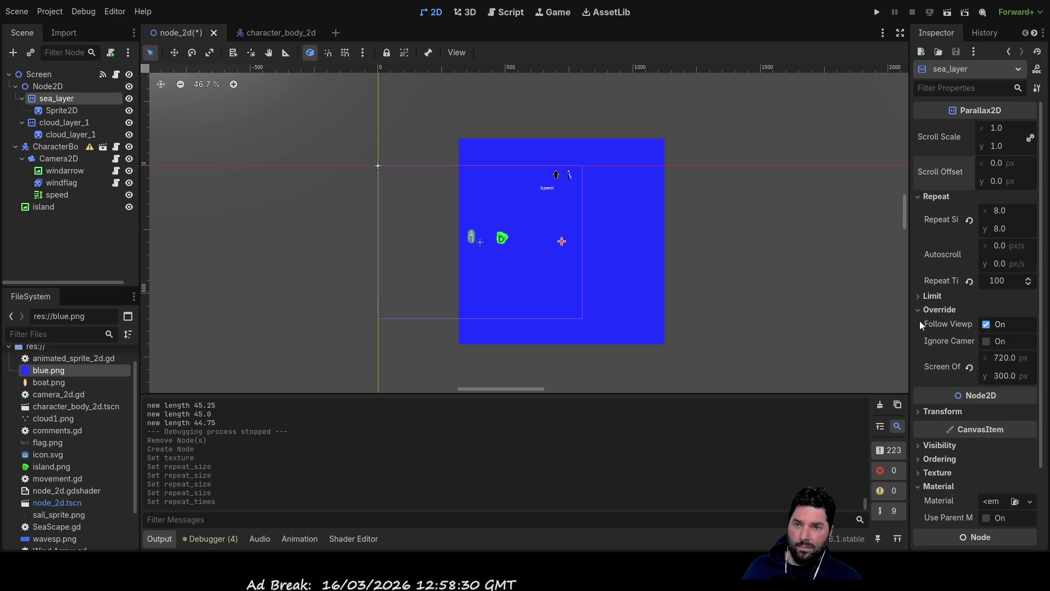
scroll(926, 375, "down", 3)
left_click(917, 316)
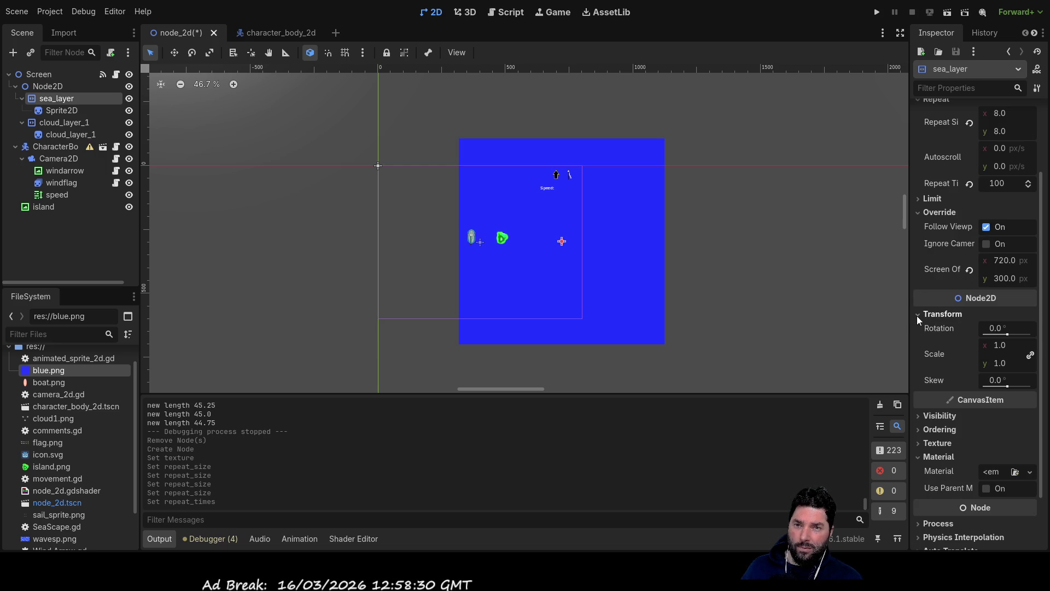
left_click(917, 316)
- Look through sea_layer's visibility, ordering, texture and material sections
left_click(919, 348)
left_click(918, 348)
left_click(917, 361)
left_click(917, 360)
left_click(920, 375)
left_click(920, 375)
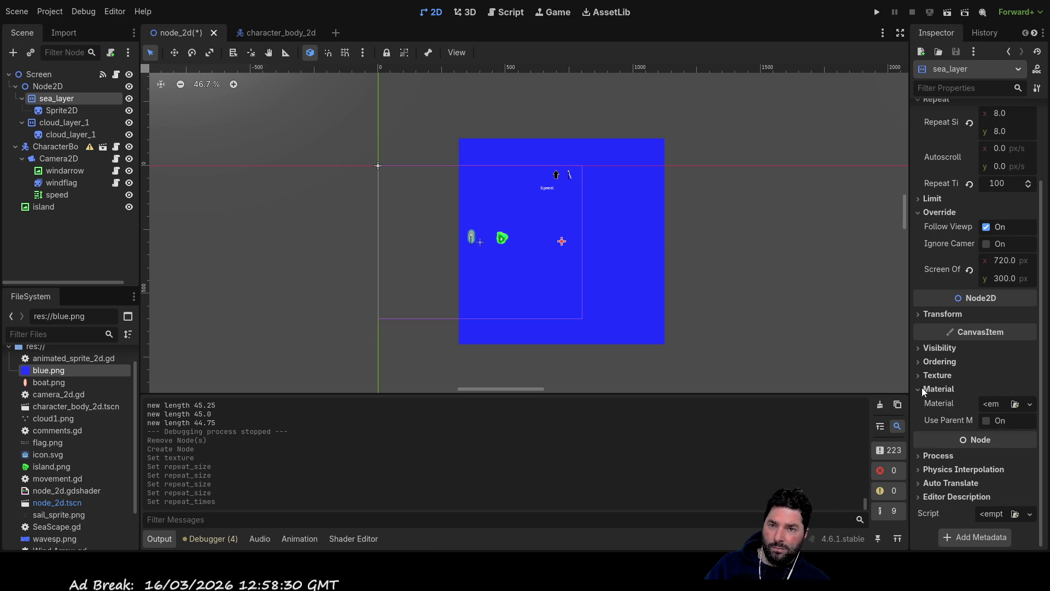
left_click(921, 389)
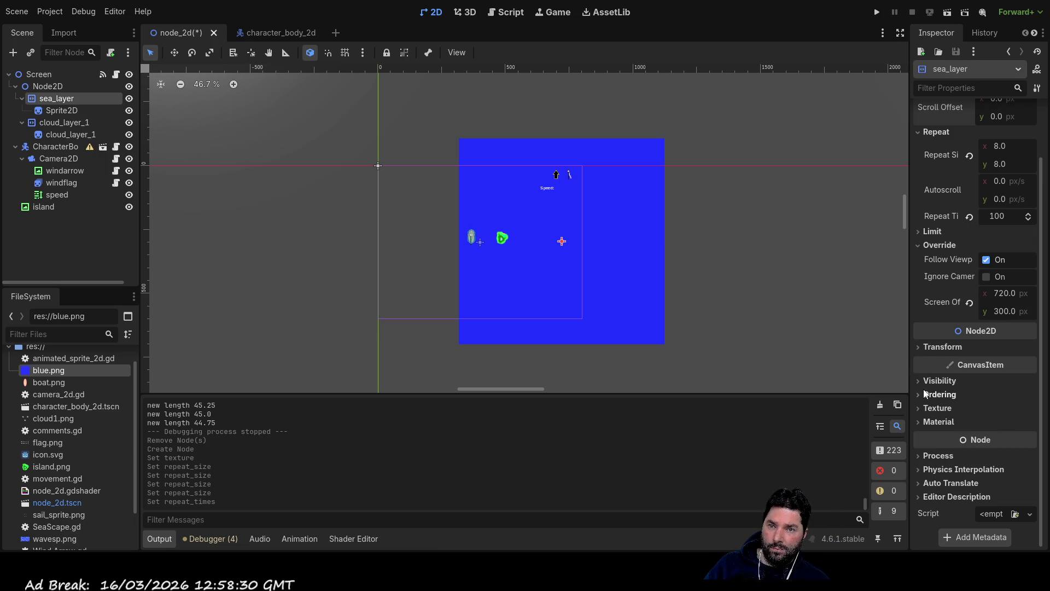
- Reopen sea_layer's transform and material settings and select node_2d.gdshader in FileSystem
left_click(917, 346)
scroll(954, 432, "down", 2)
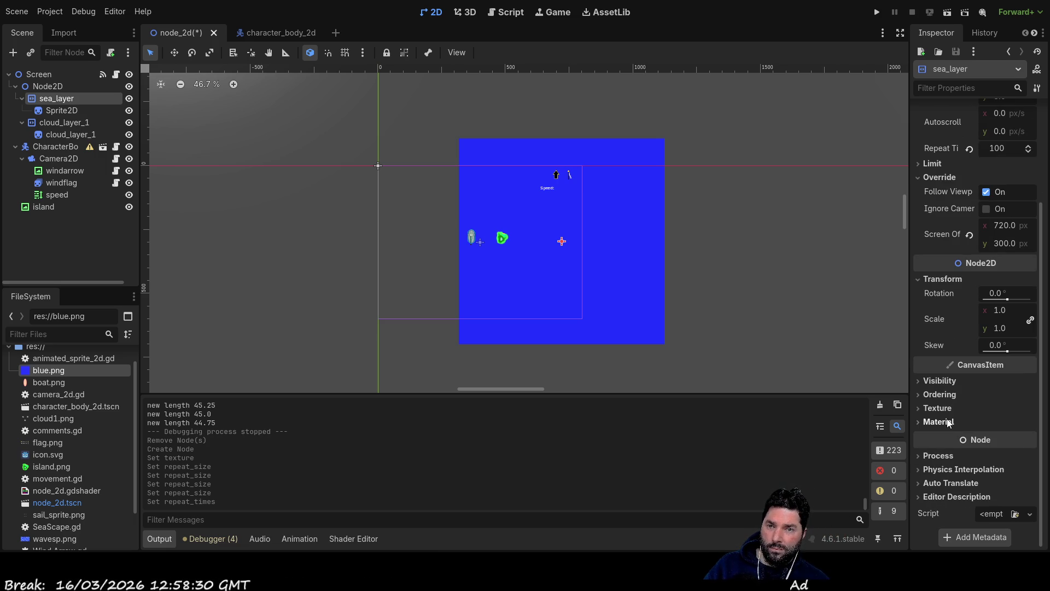
left_click(922, 423)
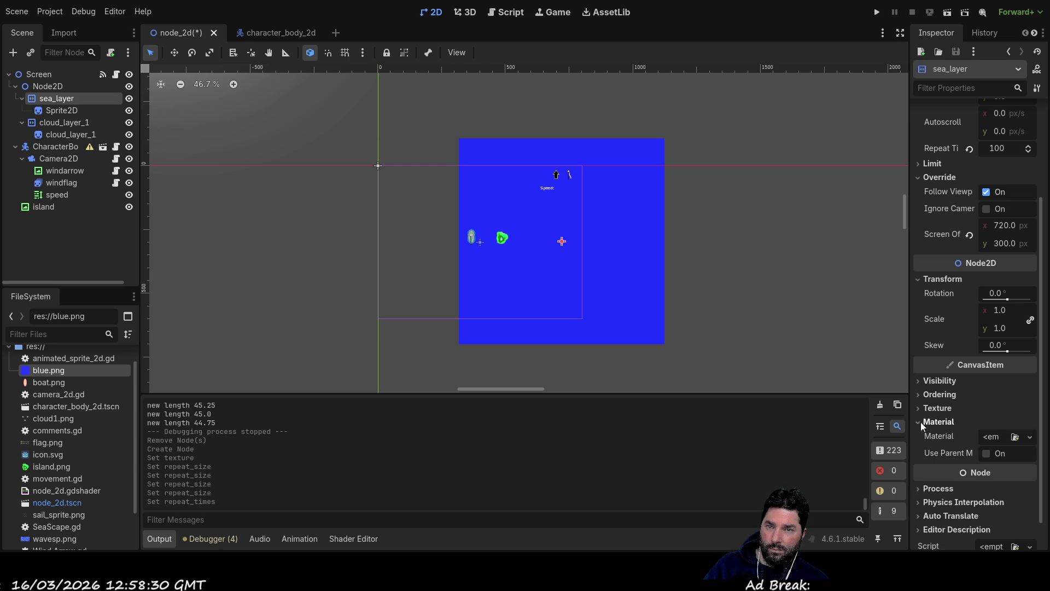
scroll(941, 422, "down", 1)
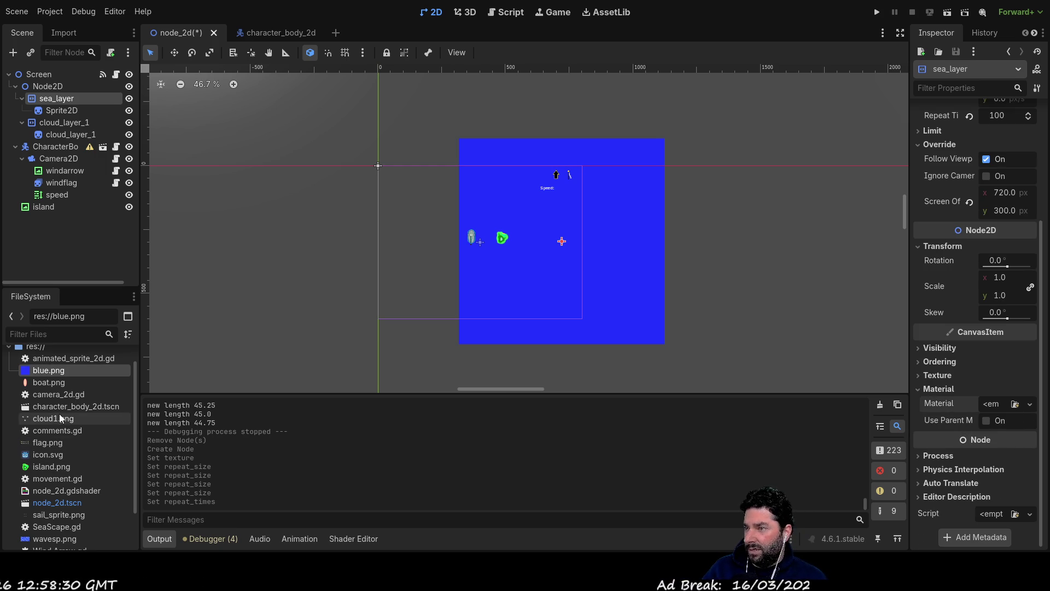
left_click(40, 490)
- Put node_2d.gdshader on sea_layer's Material, then clear that material again
mouse_move(40, 488)
left_mouse_down()
mouse_move(692, 455)
mouse_move(993, 416)
mouse_move(995, 406)
left_mouse_up()
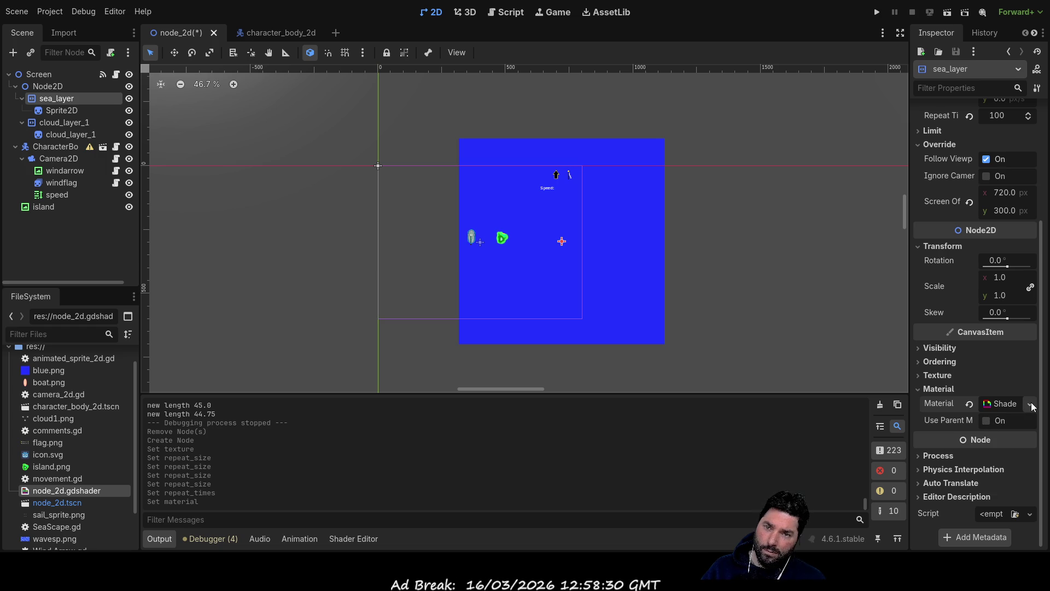
left_click_drag(989, 403, 973, 414)
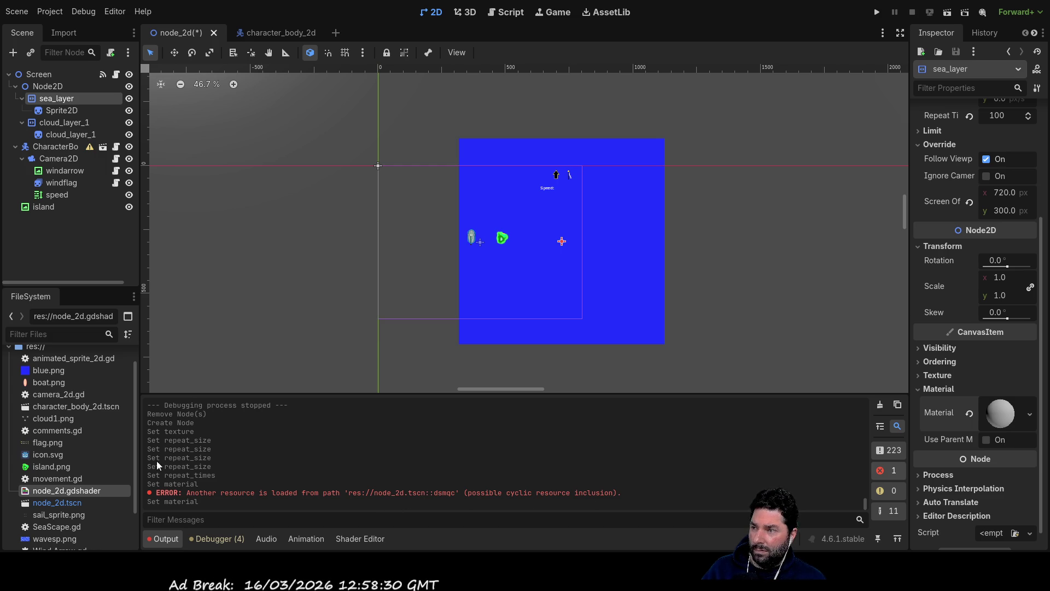
left_click(62, 111)
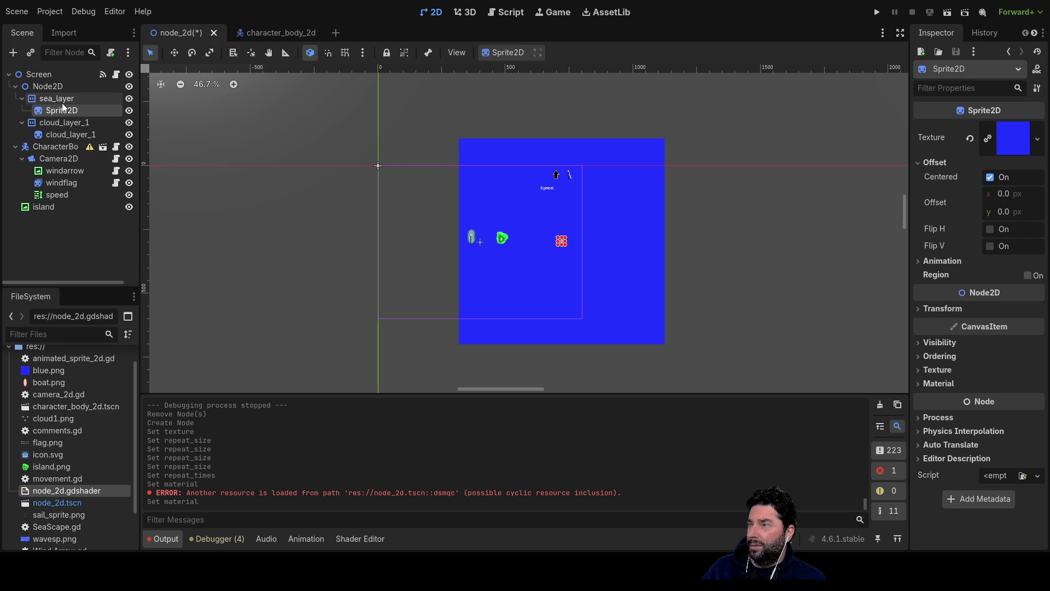
left_click(64, 100)
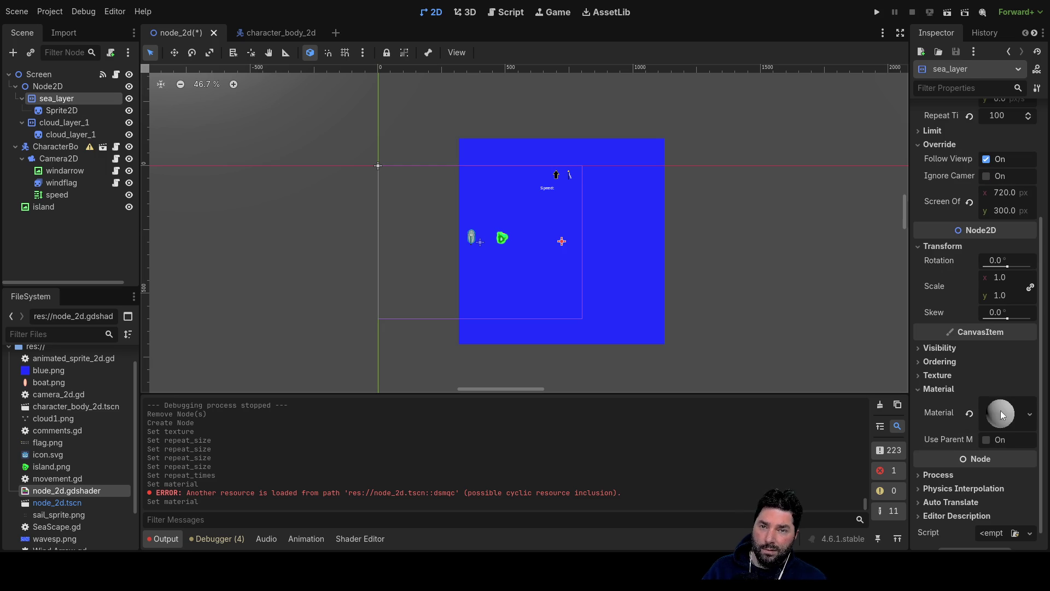
left_click(969, 413)
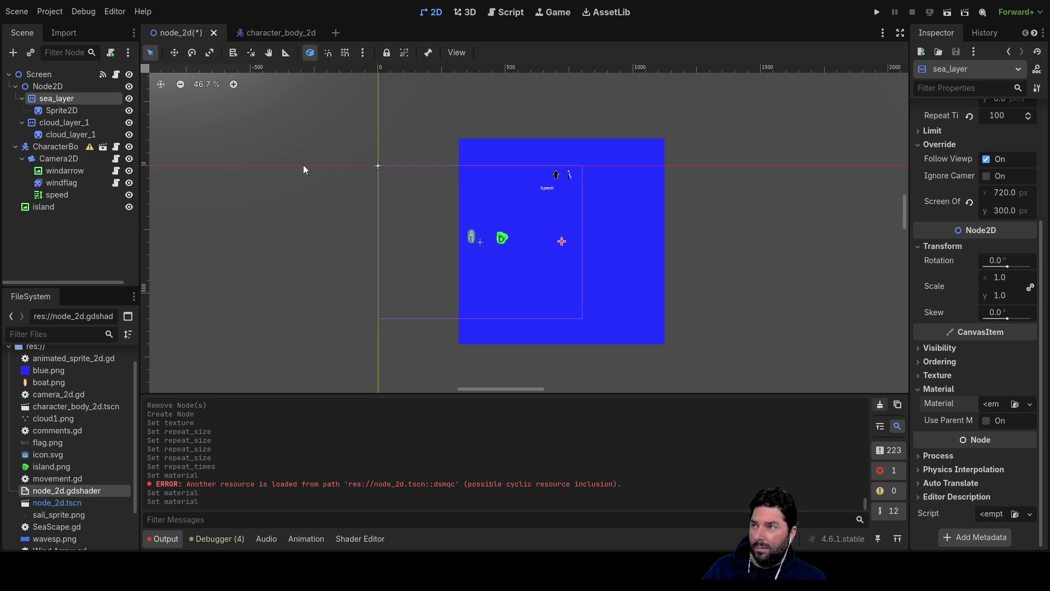
- Apply node_2d.gdshader as the sea Sprite2D's material
left_click(57, 111)
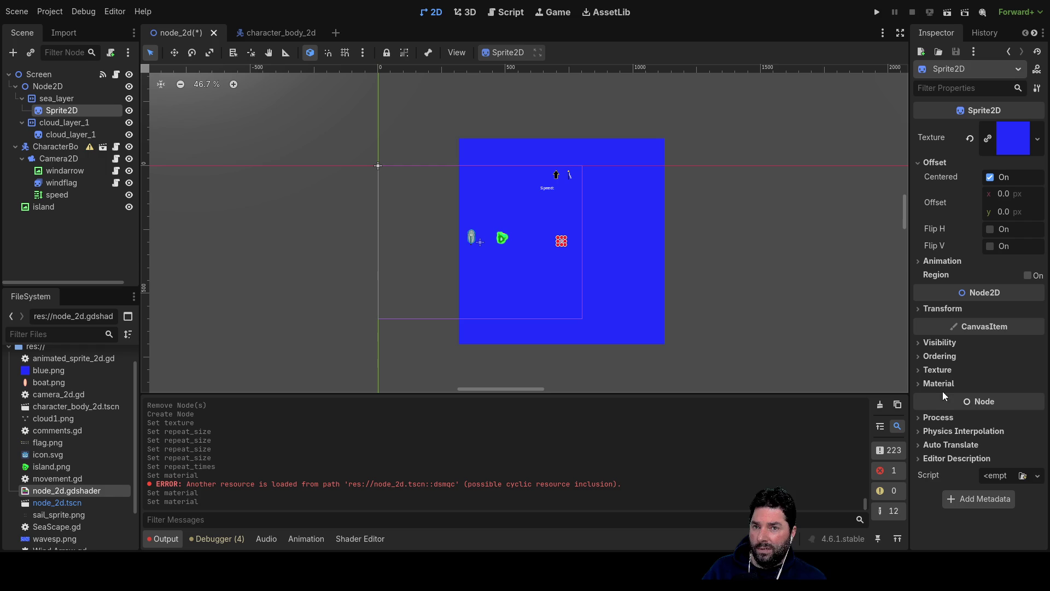
left_click(919, 383)
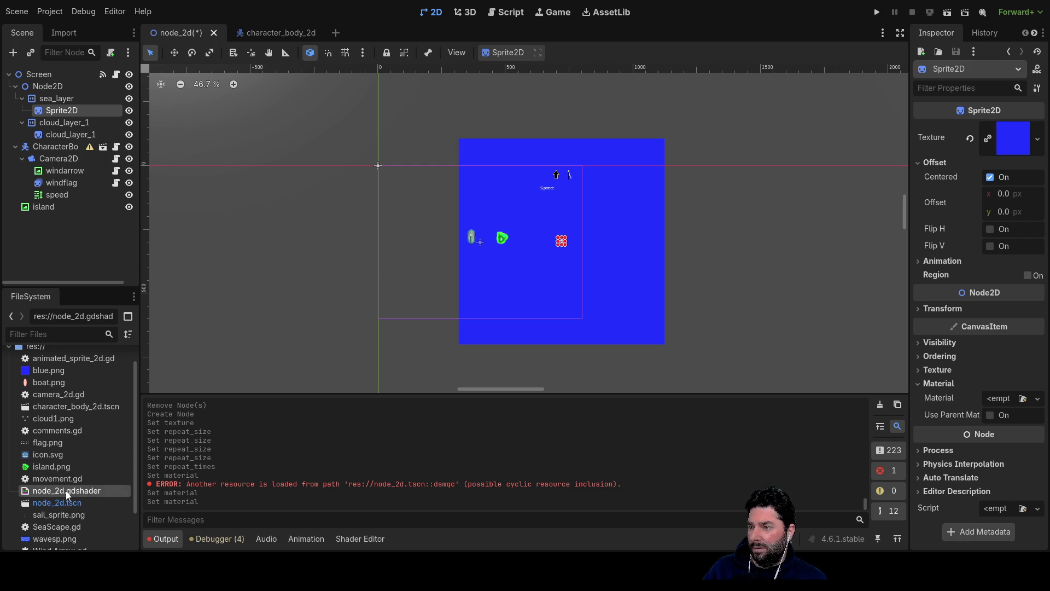
left_click_drag(1001, 402, 1000, 401)
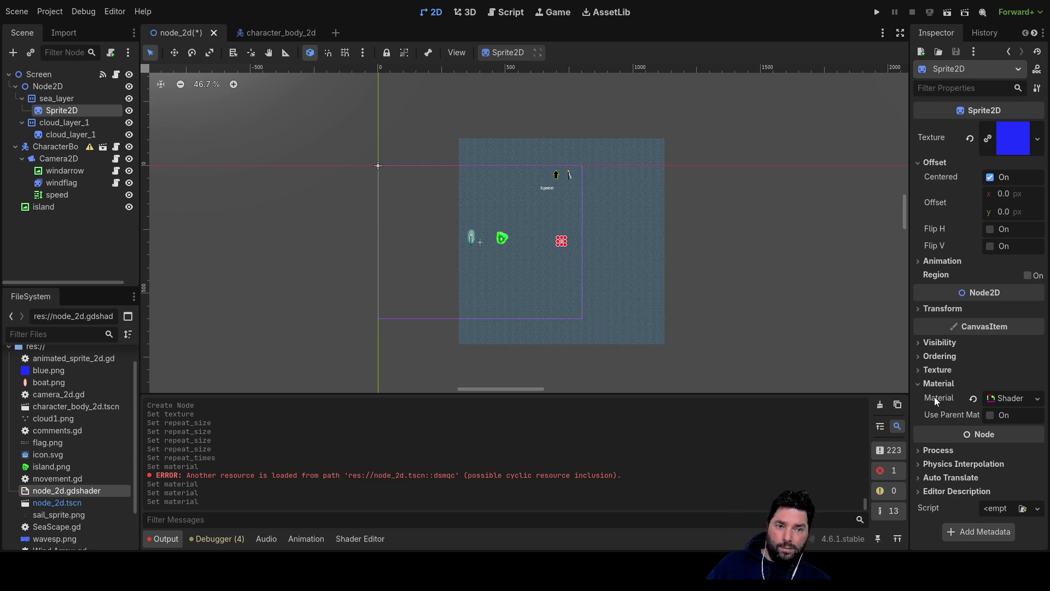
- Set sea_layer's Screen Offset to 0, 0
left_click_drag(1009, 194, 988, 194)
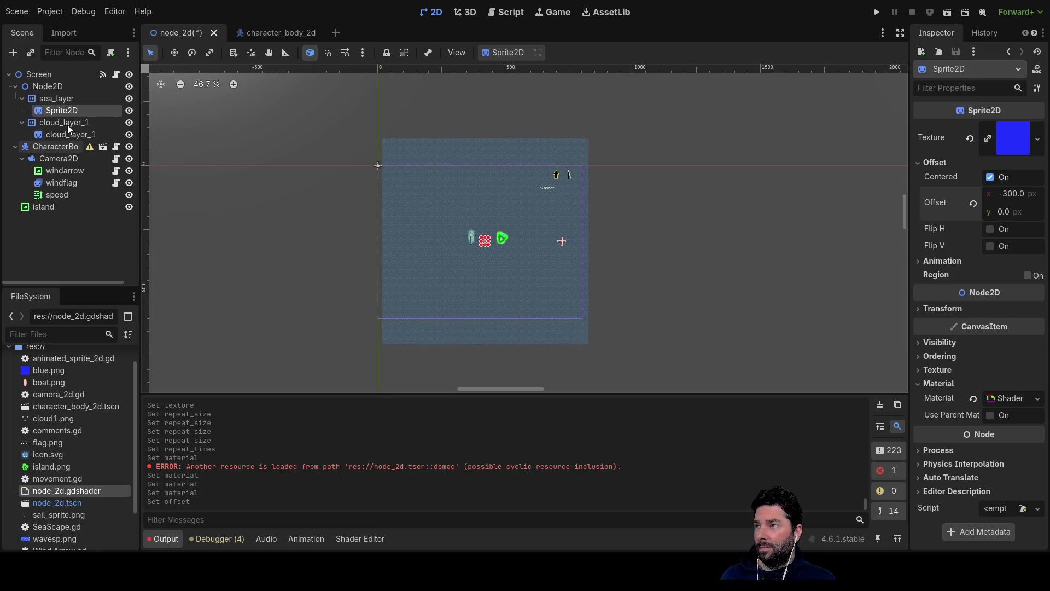
left_click(66, 97)
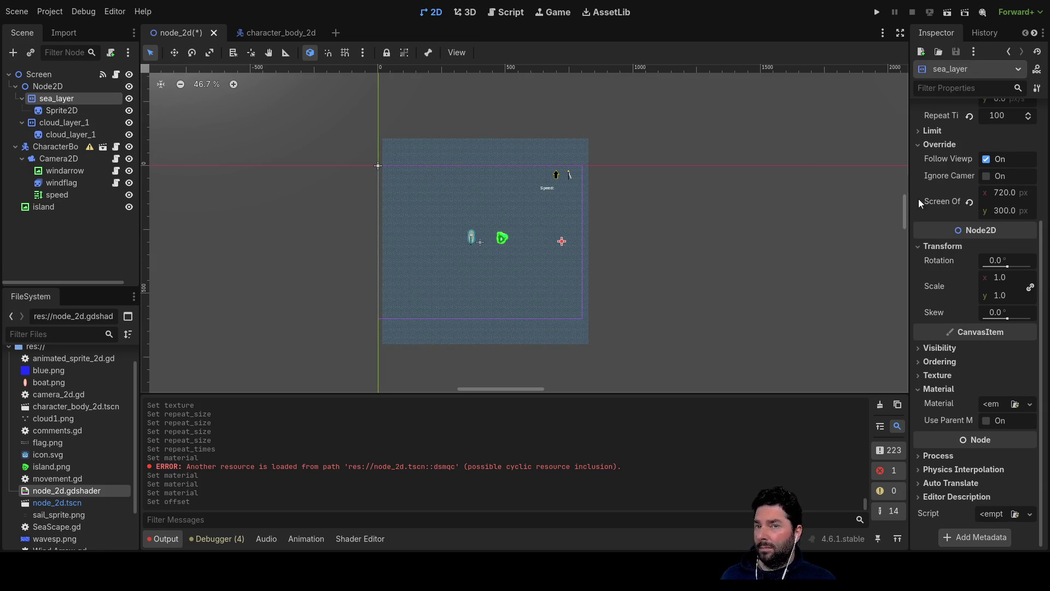
left_click(1002, 211)
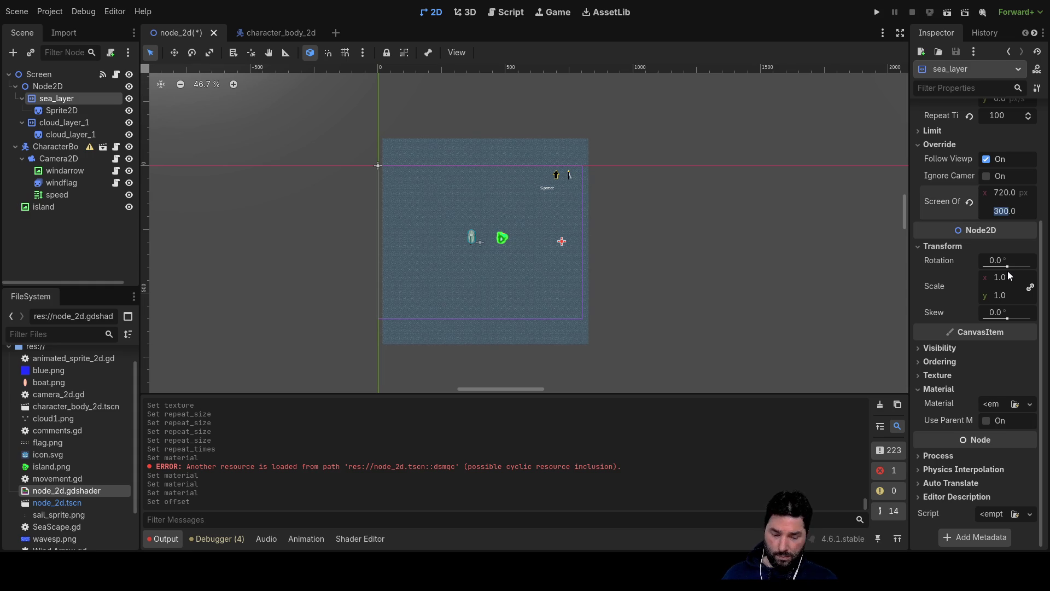
type("0")
key("Return")
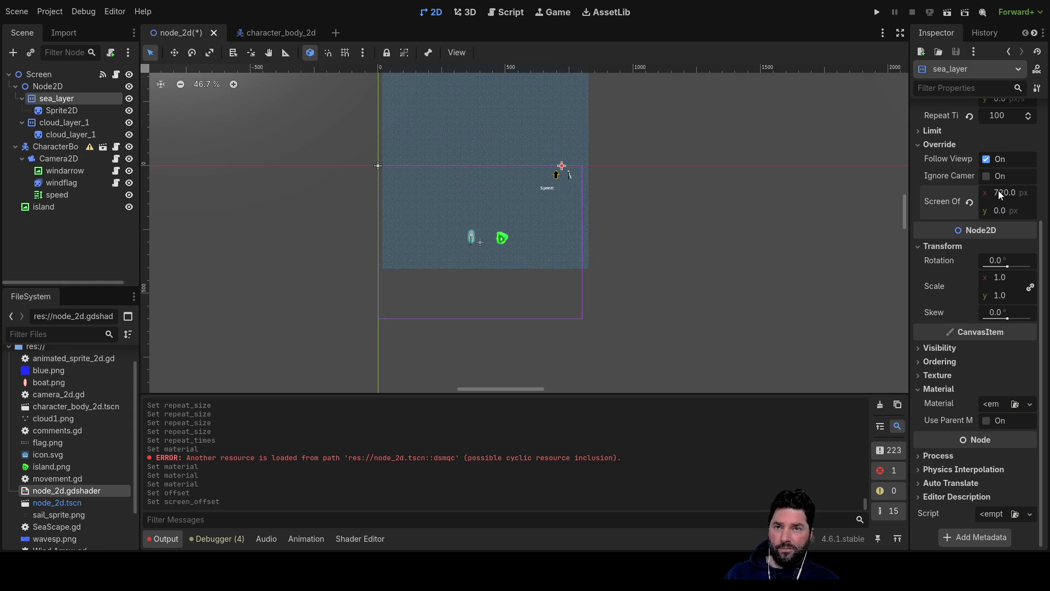
type("0")
key("Return")
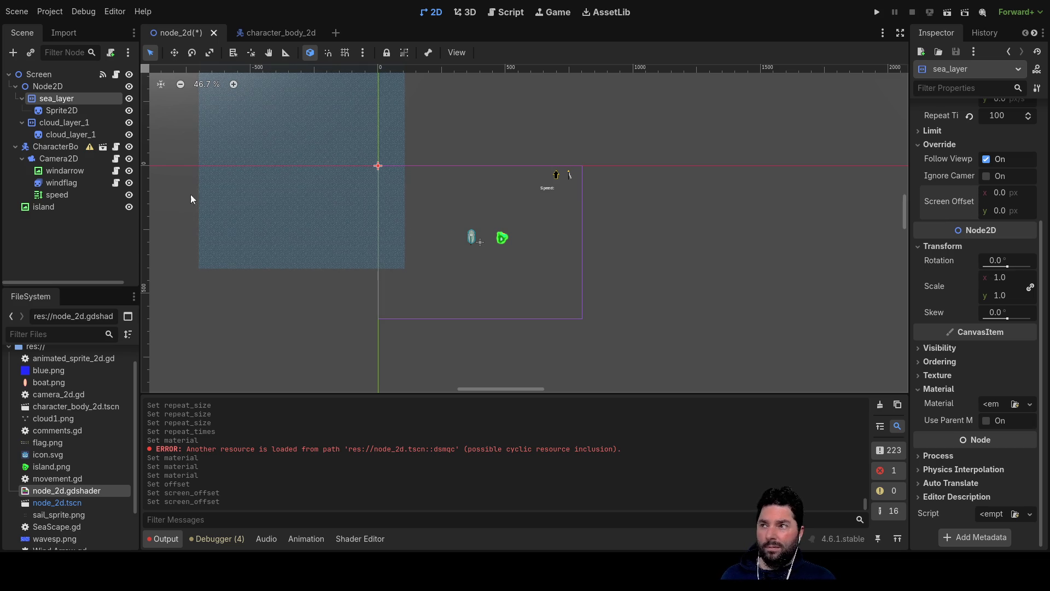
- Set the sea Sprite2D's Offset to x 400, y 300 and check the water
left_click(70, 111)
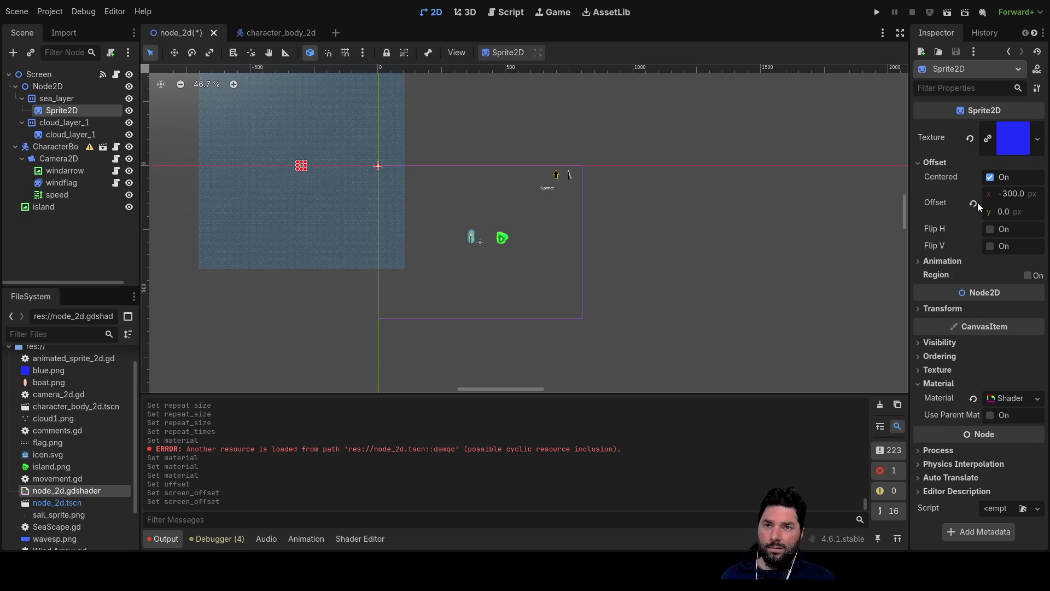
double_click(1010, 194)
type("0")
key("Return")
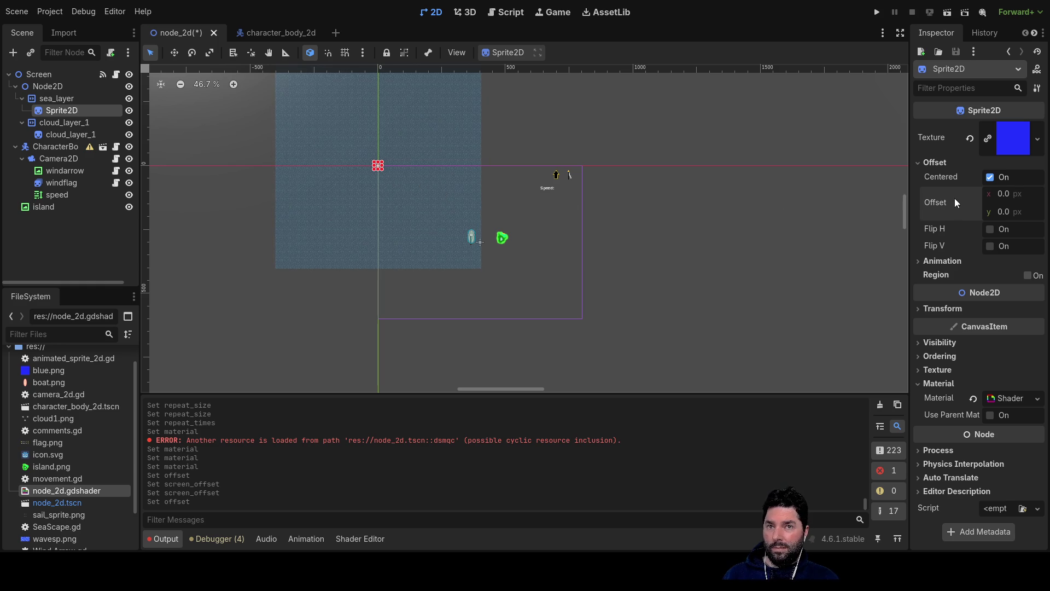
left_click(1008, 195)
type("300")
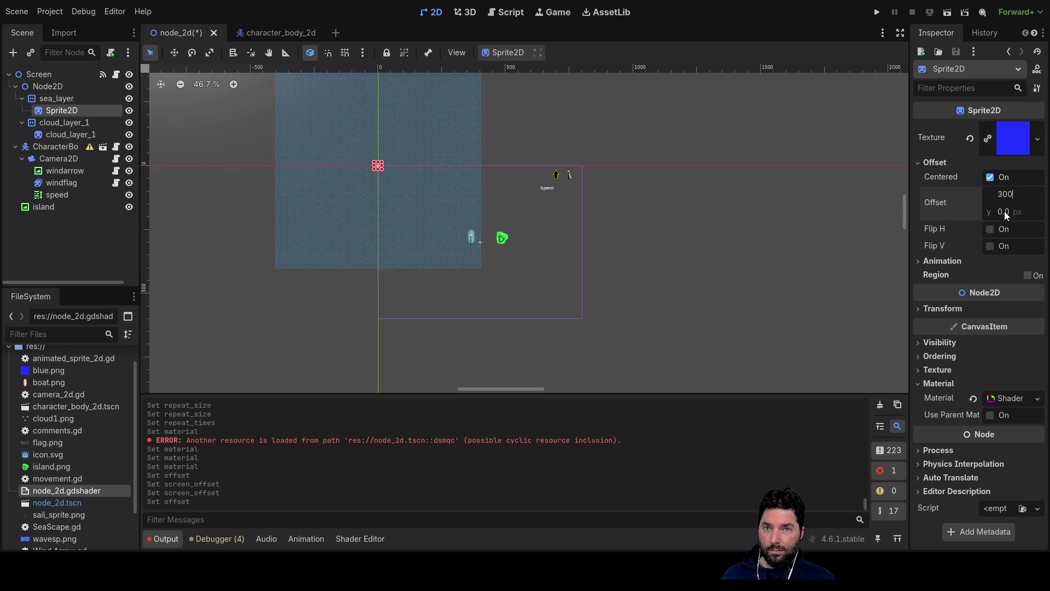
left_click(1005, 214)
type("200")
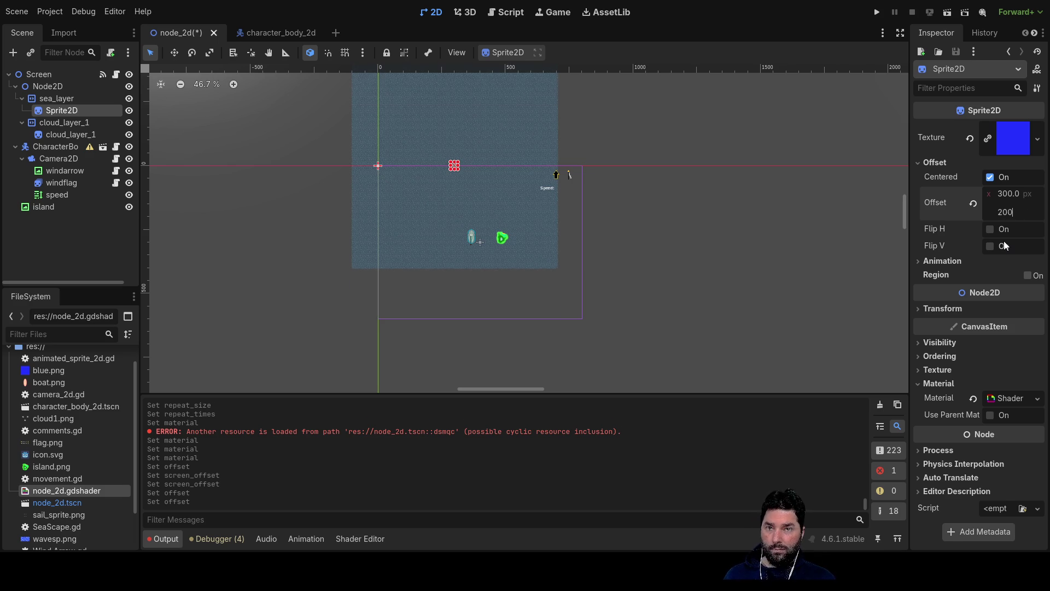
key("Return")
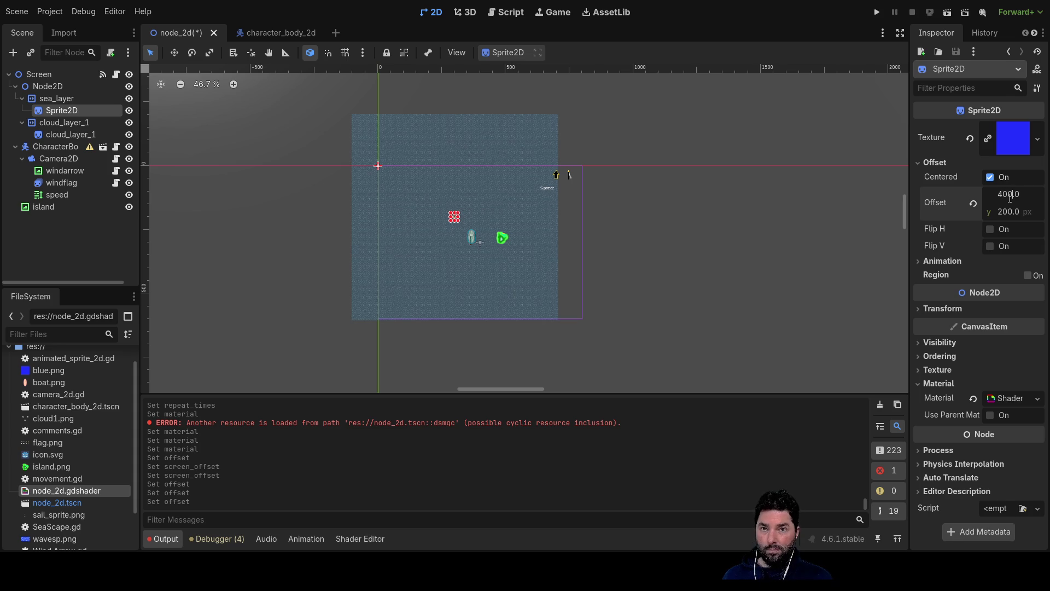
key("Return")
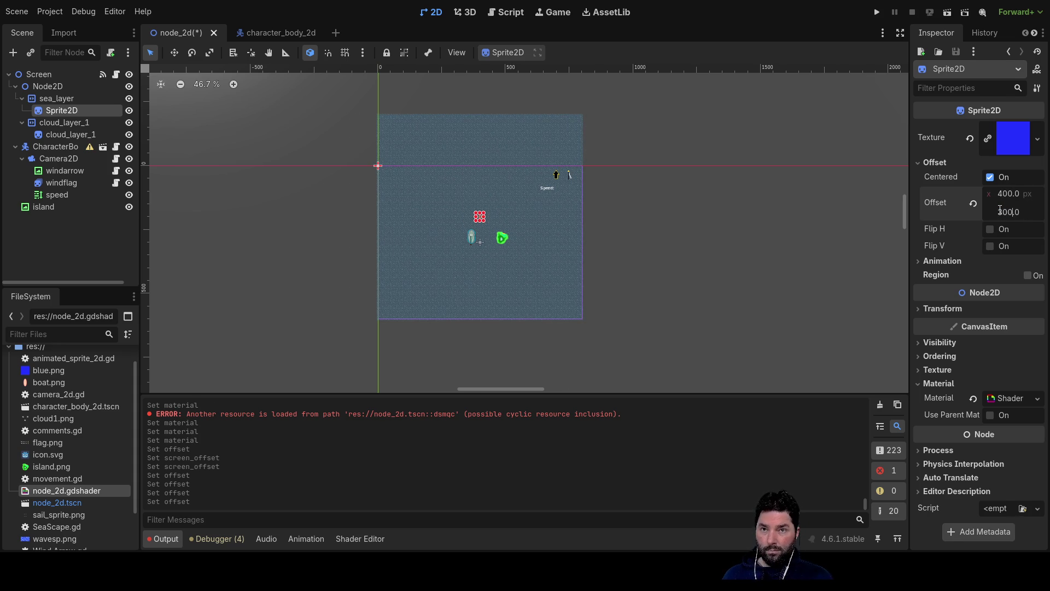
key("Return")
left_click(718, 259)
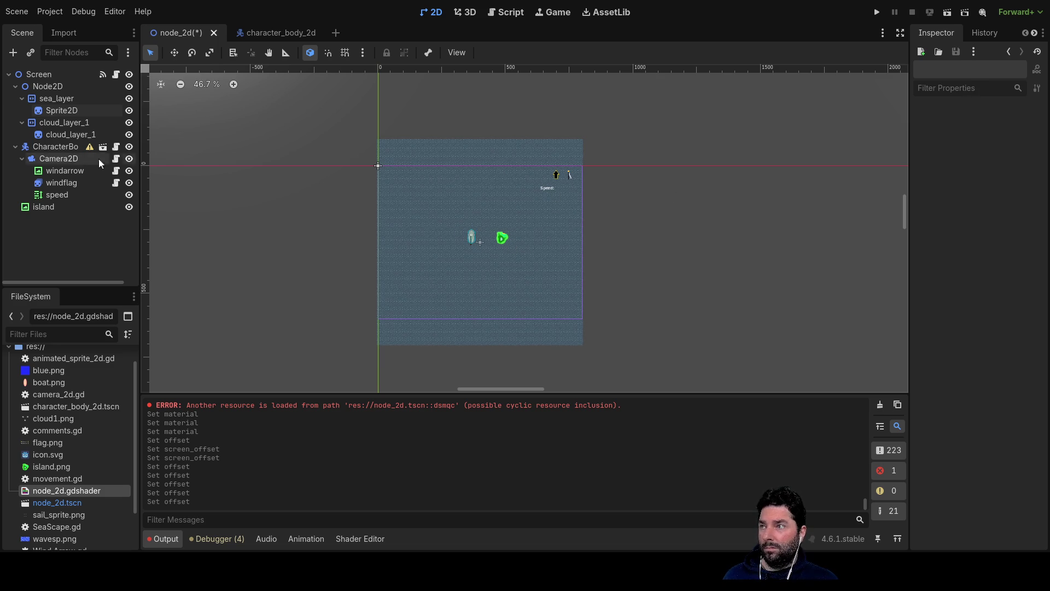
left_click(61, 108)
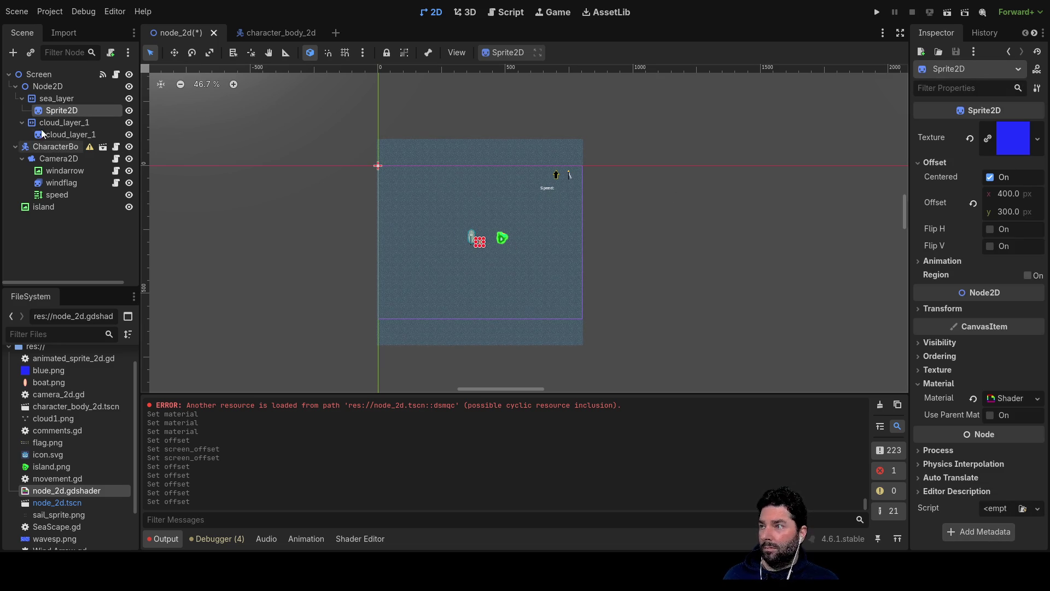
left_click(57, 100)
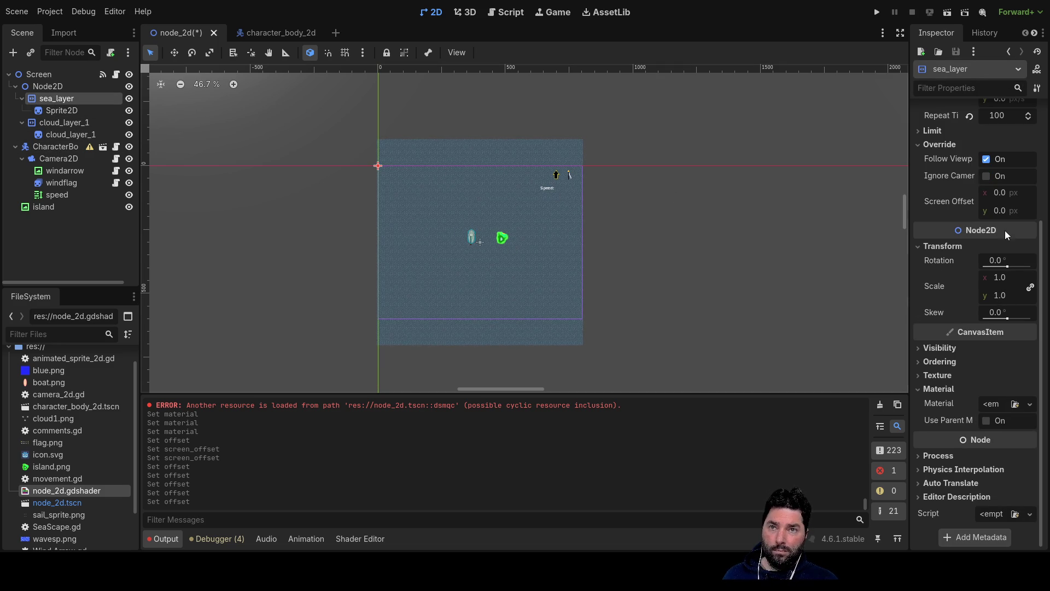
scroll(965, 216, "up", 5)
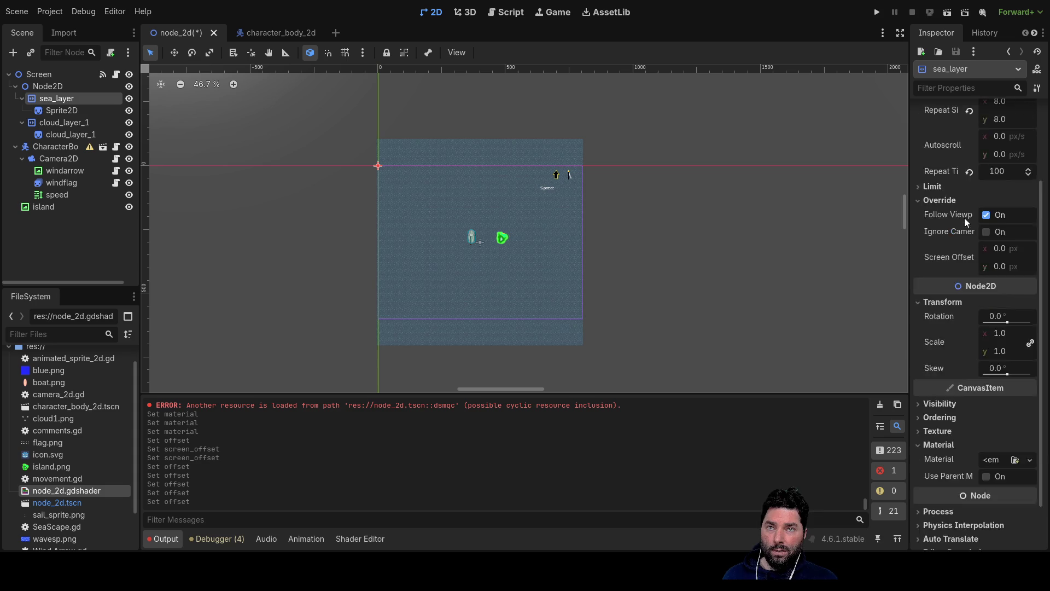
left_click(1007, 280)
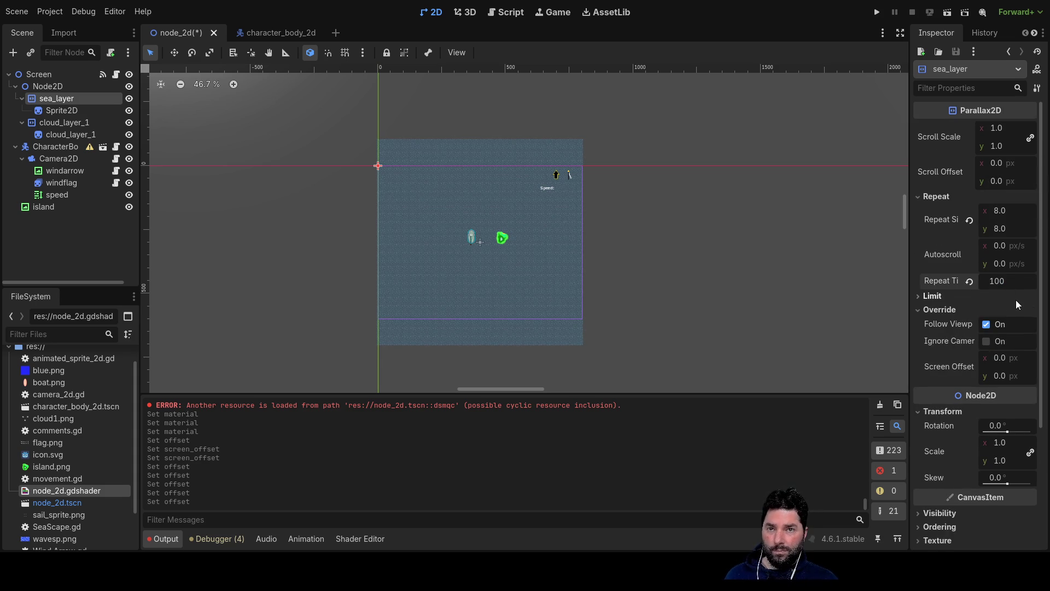
type("110")
key("Return")
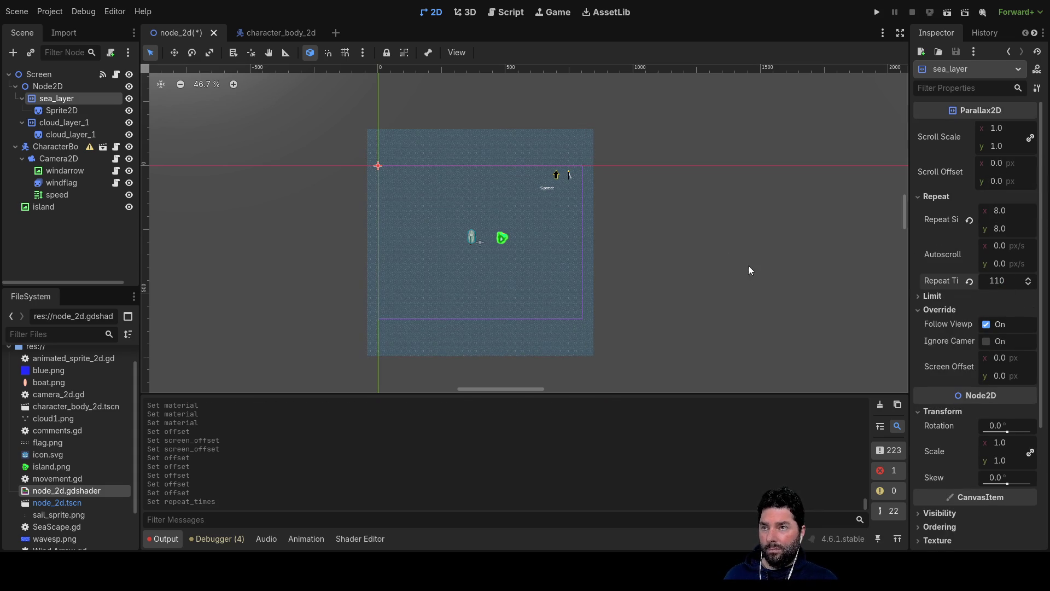
left_click(722, 249)
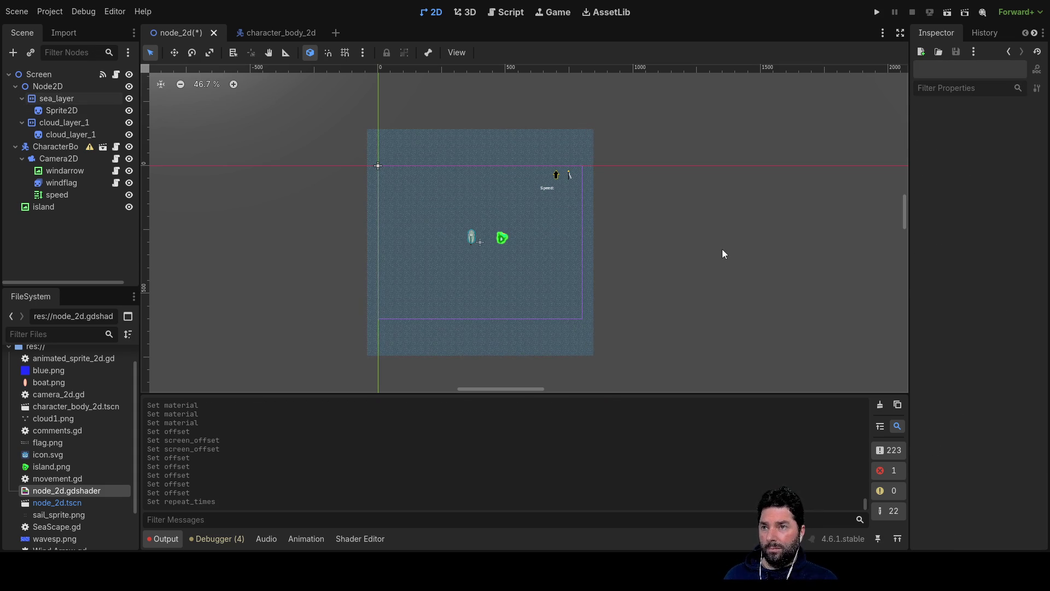
left_click(876, 14)
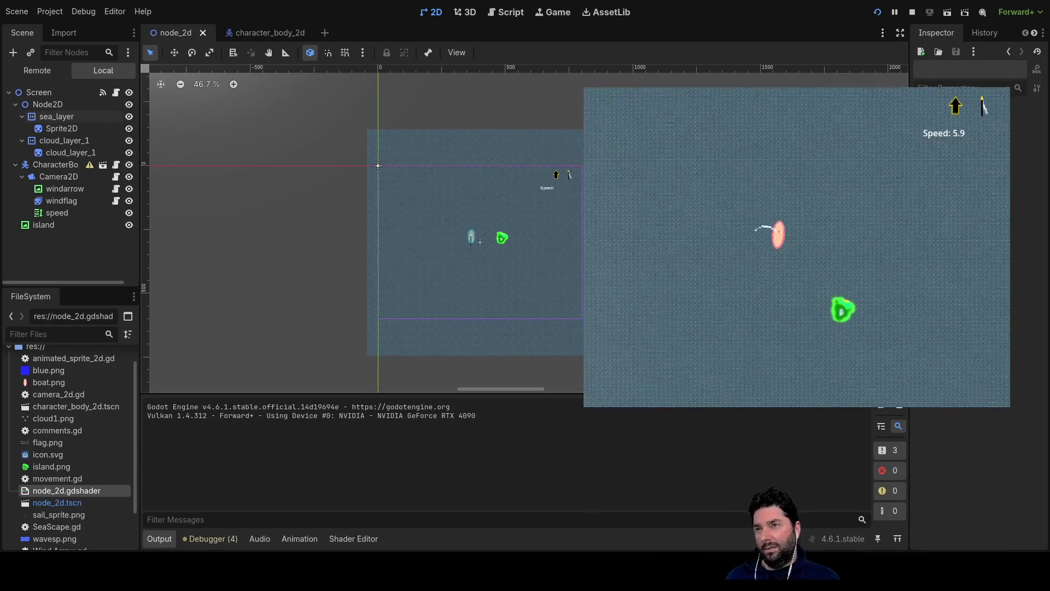
- Stop the running game and reselect the sea layer's Sprite2D
left_click(911, 12)
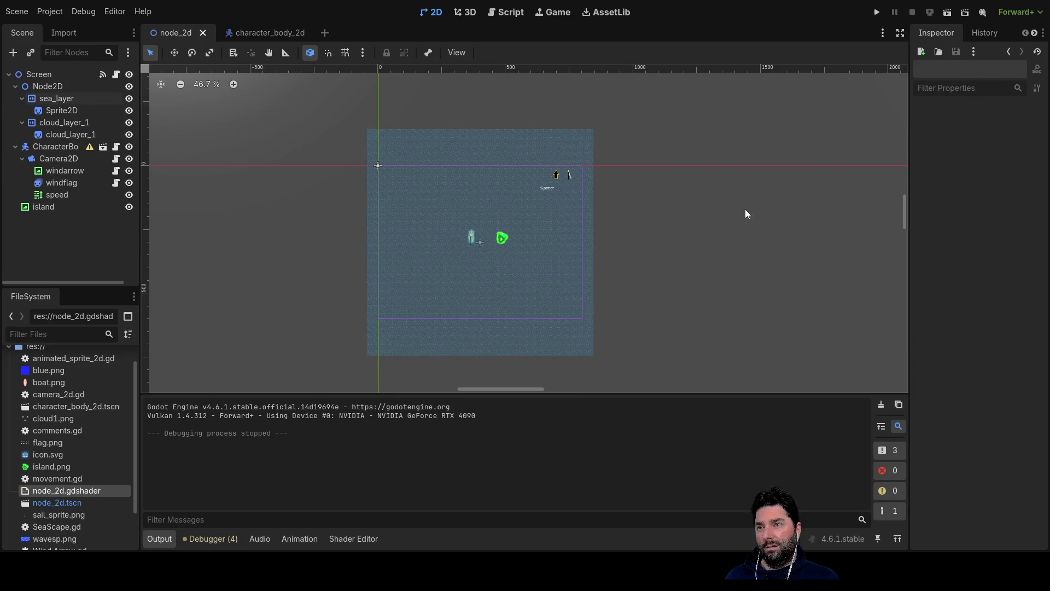
left_click(54, 111)
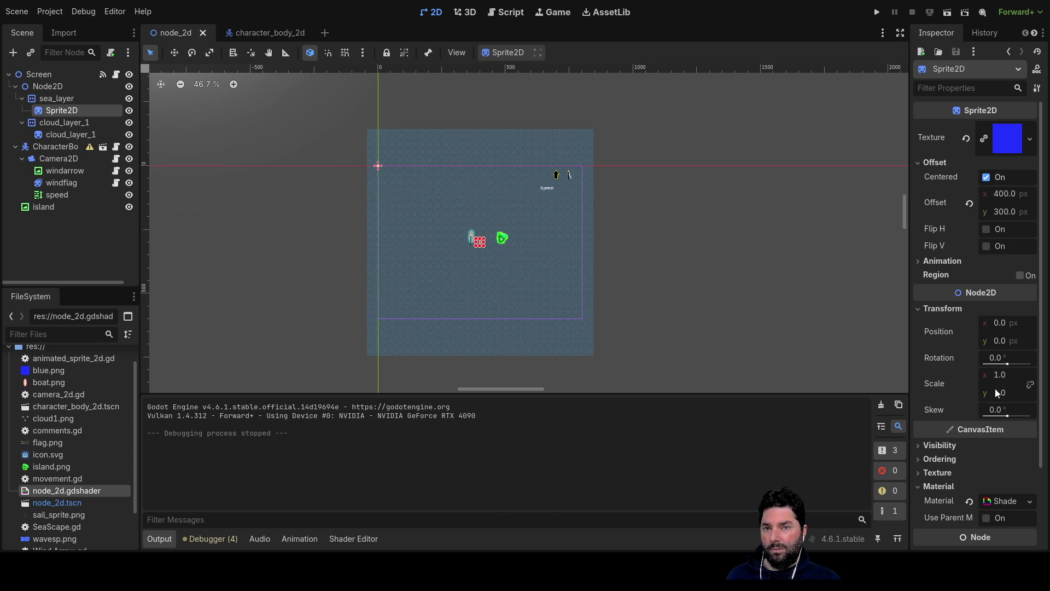
- Set the sea Sprite2D's Scale to 4 on x and y and inspect the result
left_click(996, 374)
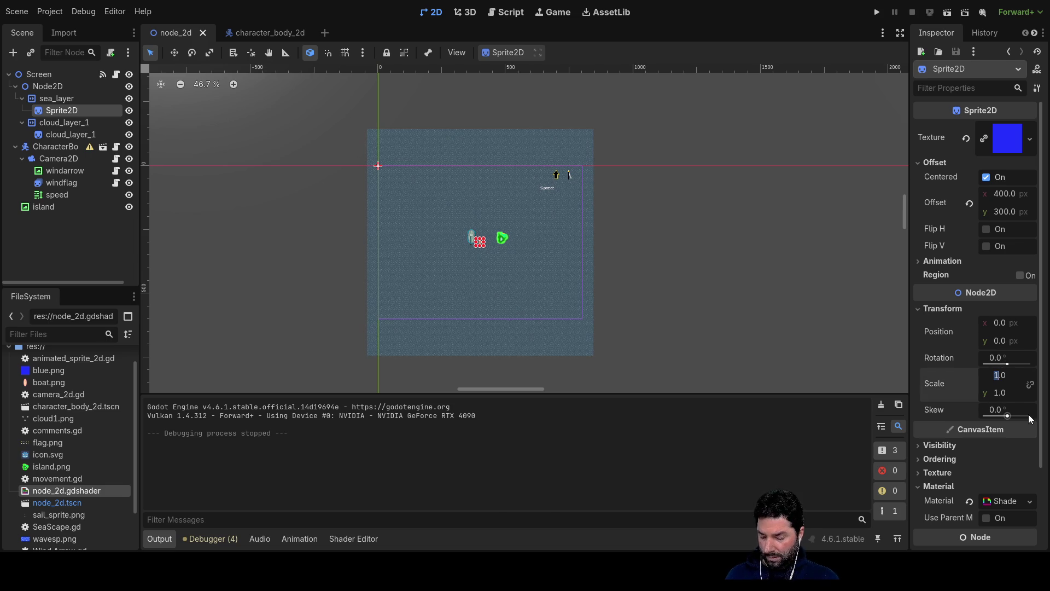
type("4")
key("Return")
type("4")
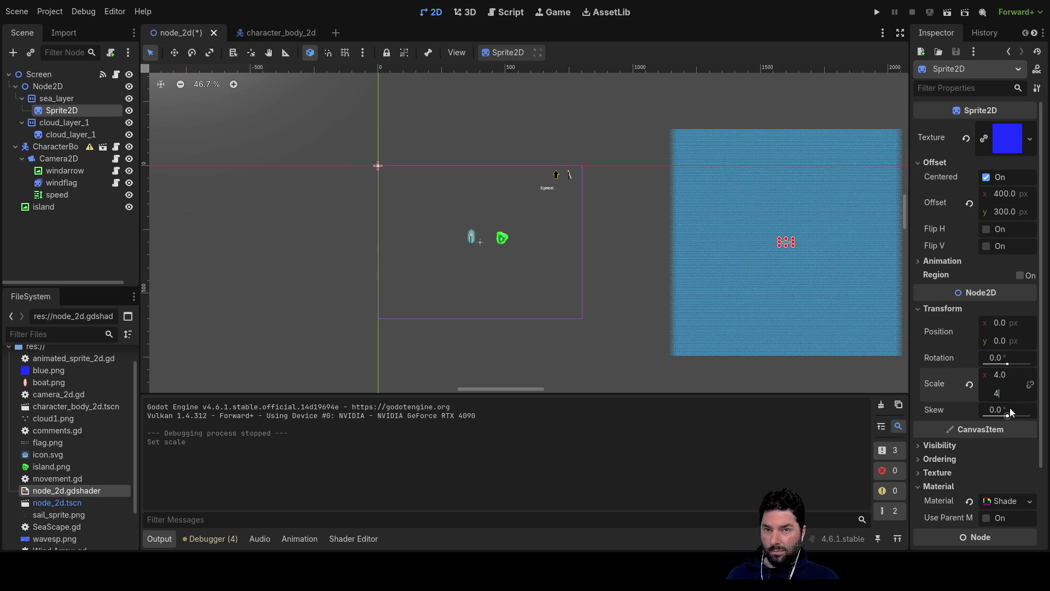
key("Return")
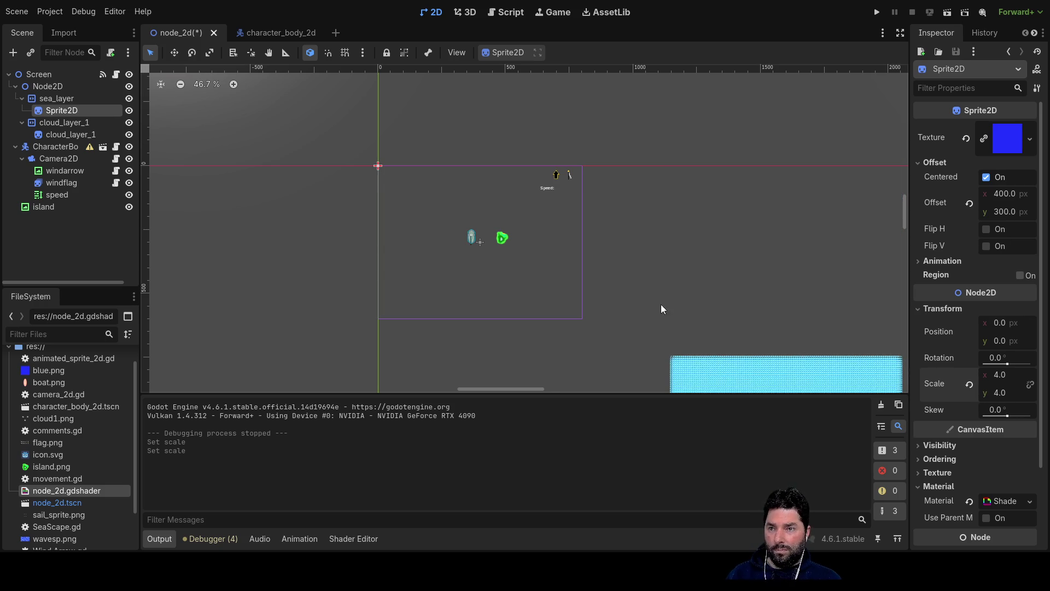
left_click(658, 268)
scroll(659, 268, "down", 4)
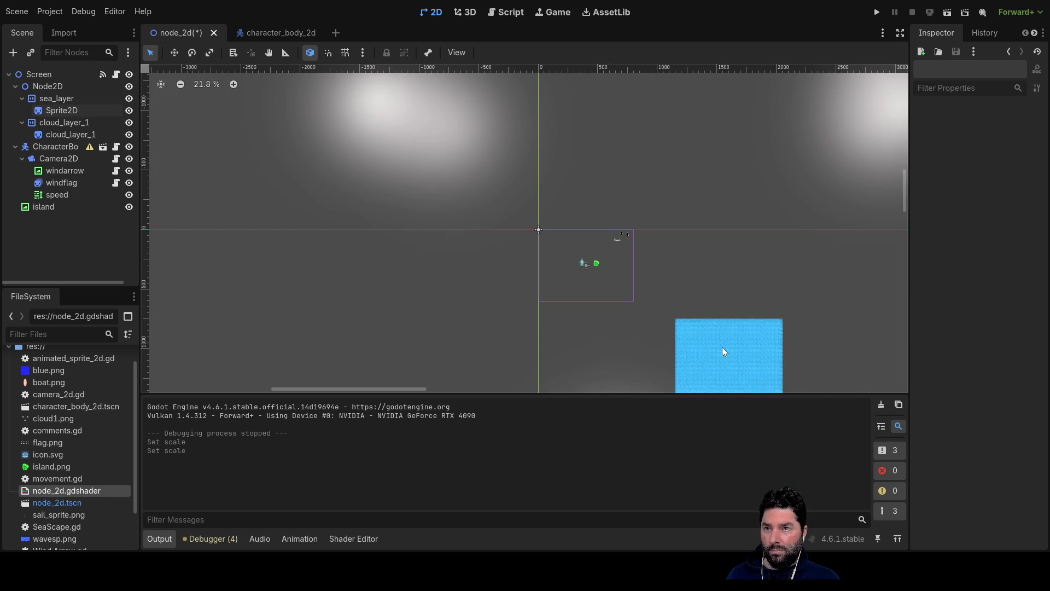
scroll(518, 366, "down", 5)
scroll(518, 366, "right", 4)
scroll(559, 214, "up", 3)
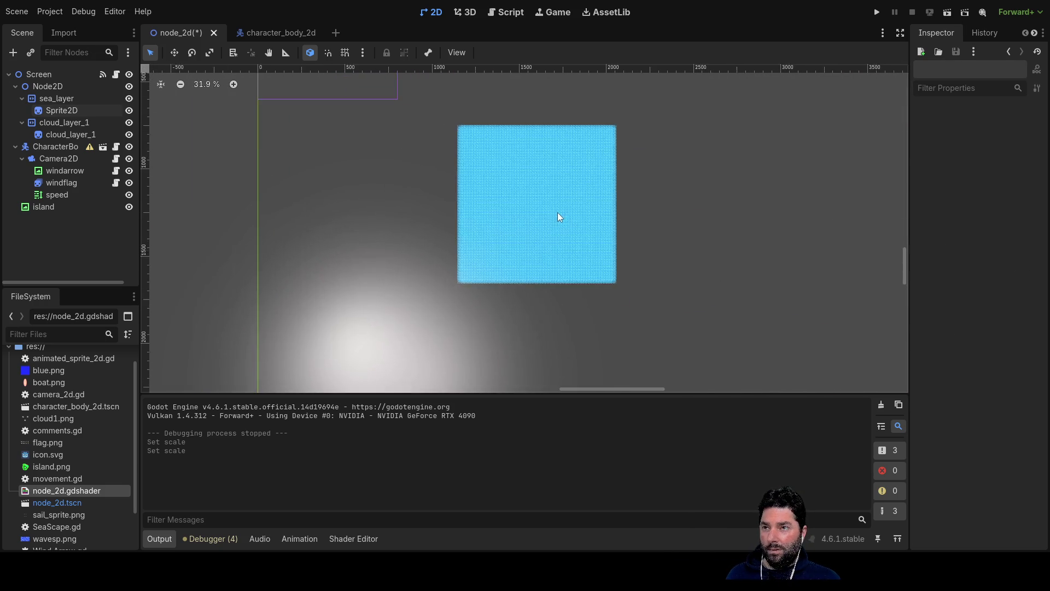
scroll(559, 214, "up", 20)
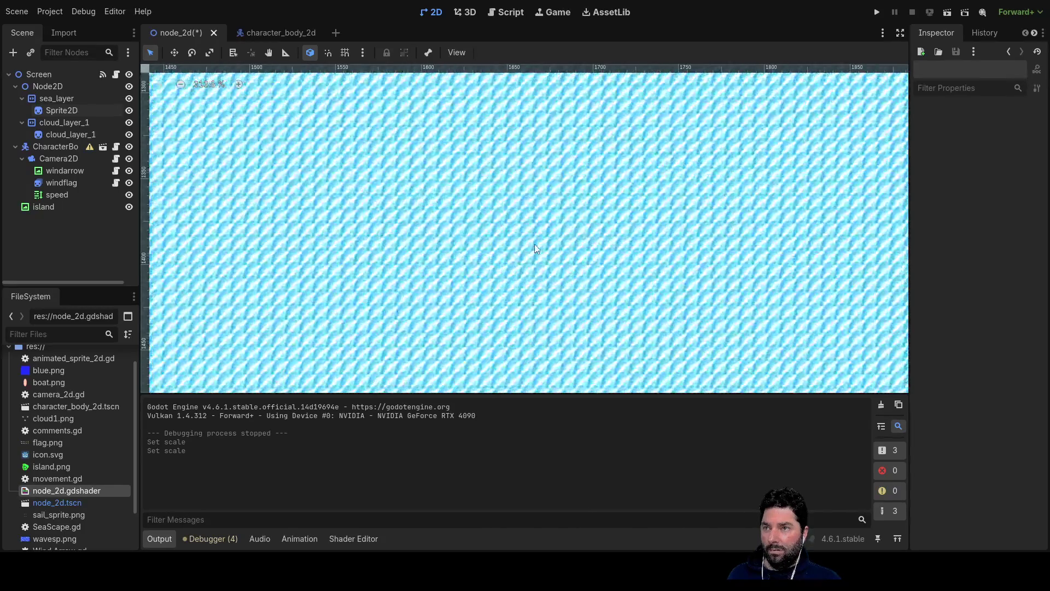
scroll(544, 248, "up", 4)
scroll(556, 260, "down", 20)
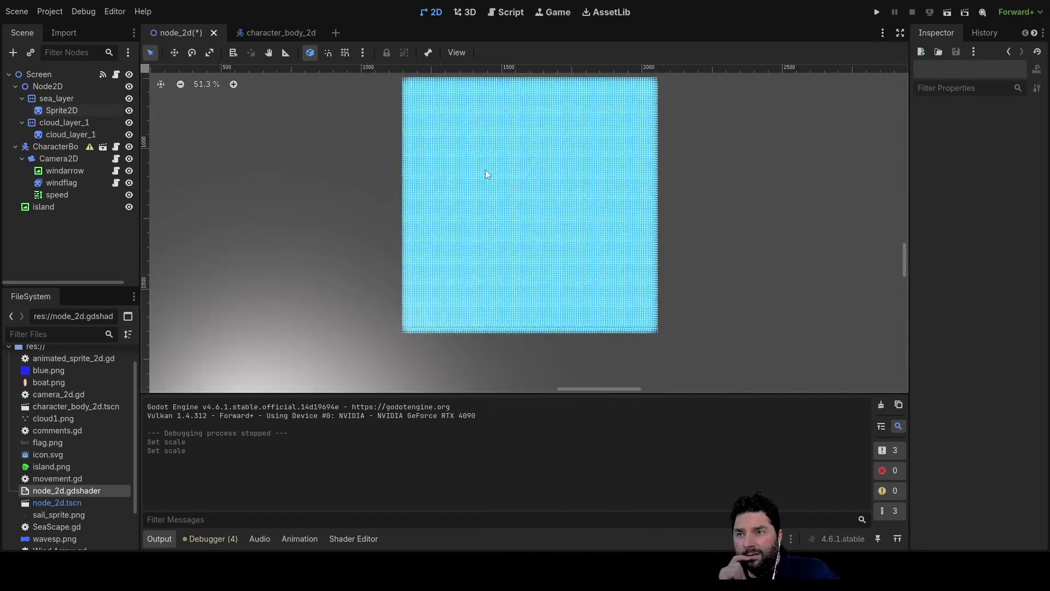
scroll(488, 192, "down", 6)
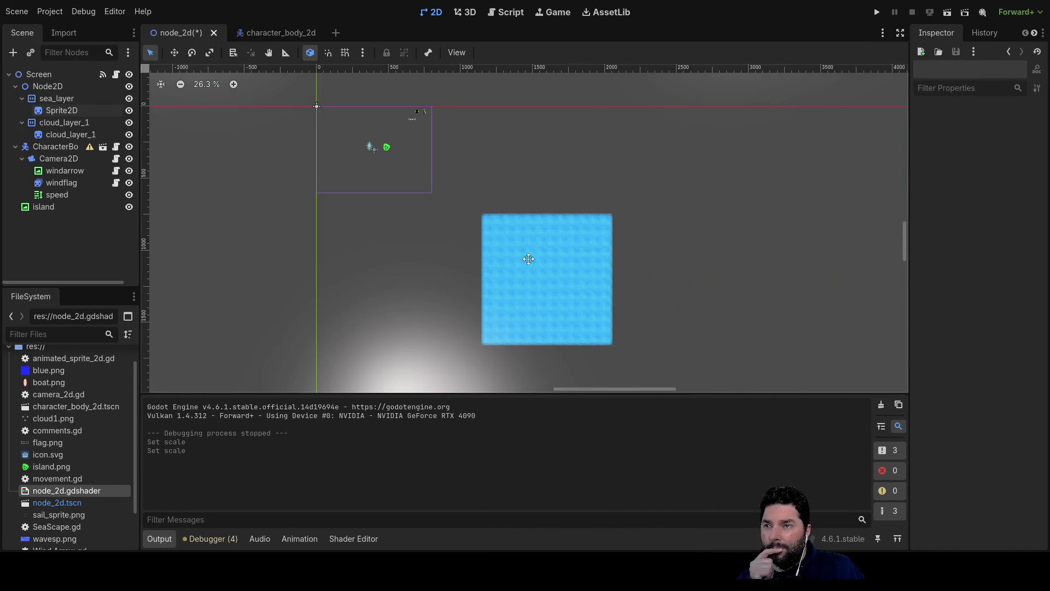
scroll(541, 272, "up", 1)
left_click(61, 111)
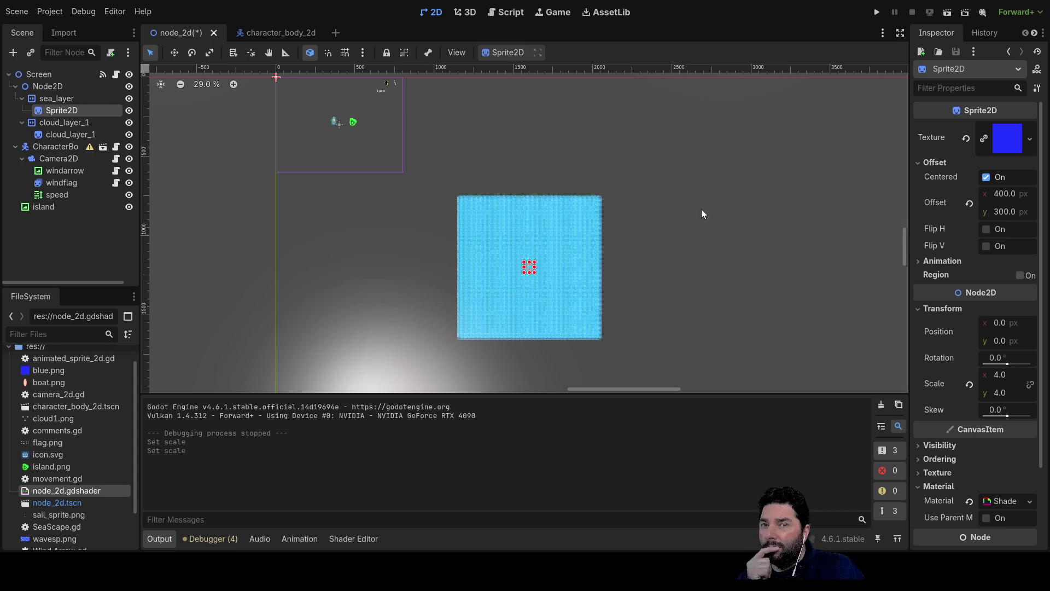
- Set the sea Sprite2D's Scale to 50 by 50 and pan to inspect the patch
double_click(999, 376)
type("50")
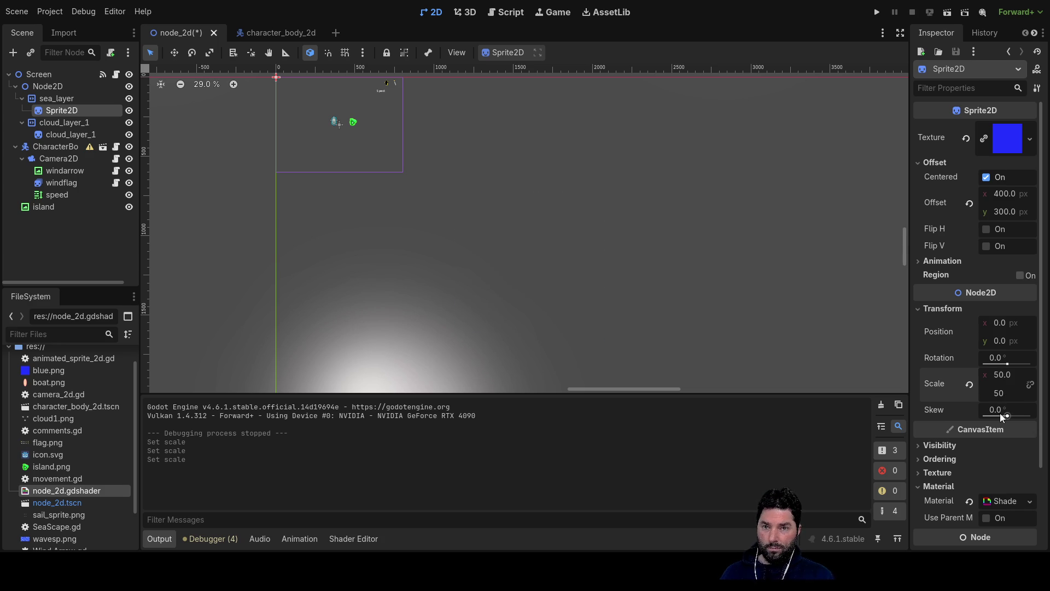
scroll(747, 181, "down", 8)
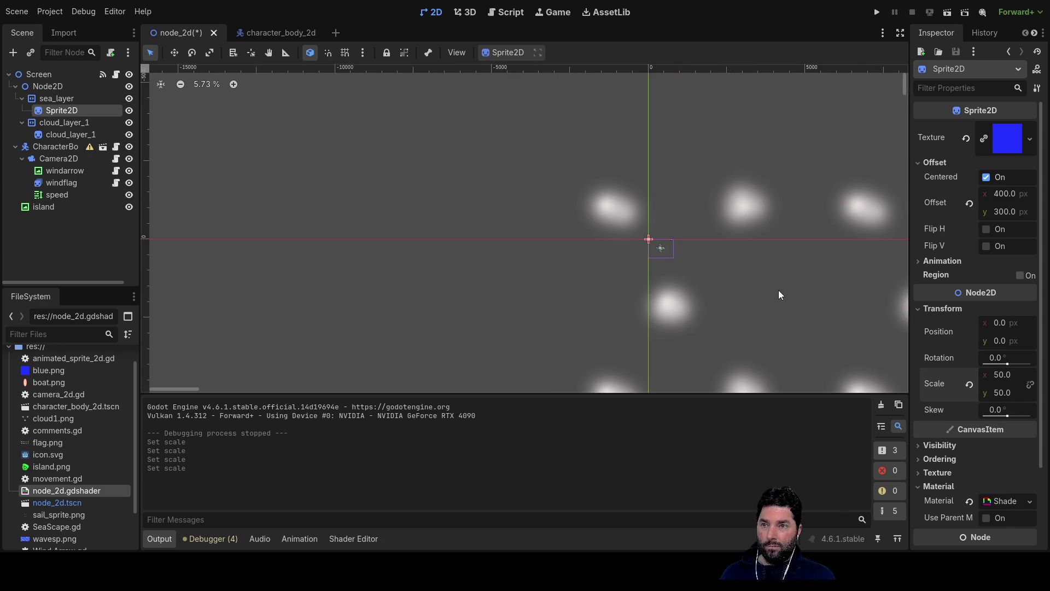
scroll(692, 346, "down", 5)
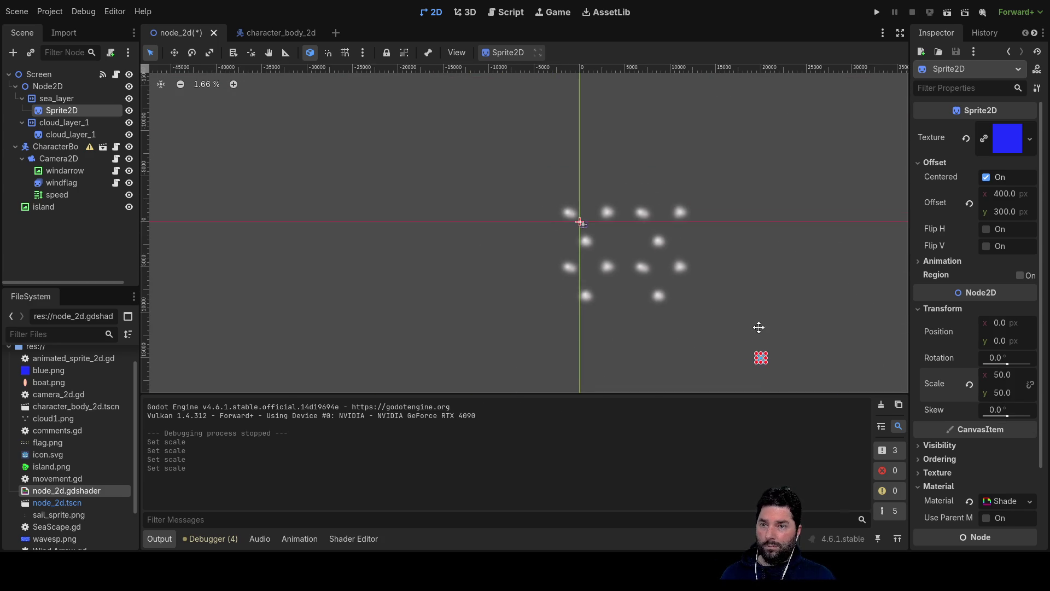
scroll(594, 223, "up", 13)
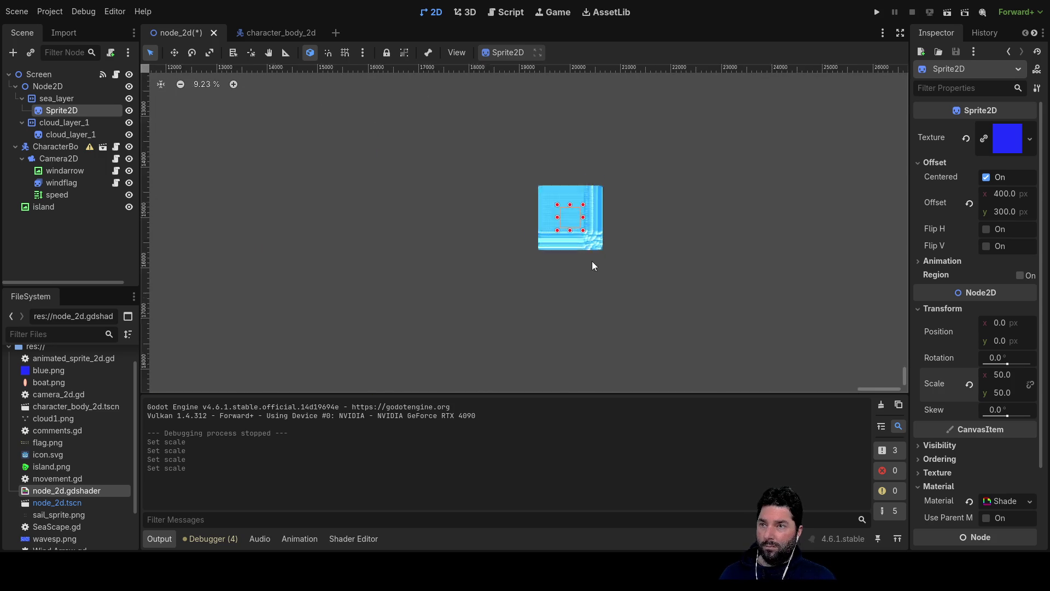
scroll(572, 221, "up", 7)
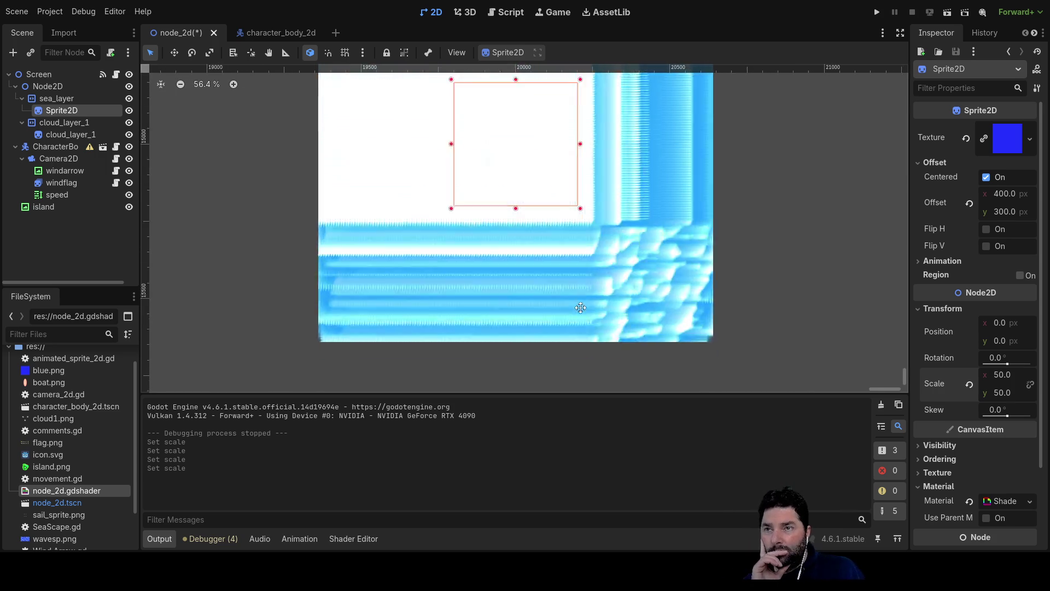
scroll(706, 329, "up", 4)
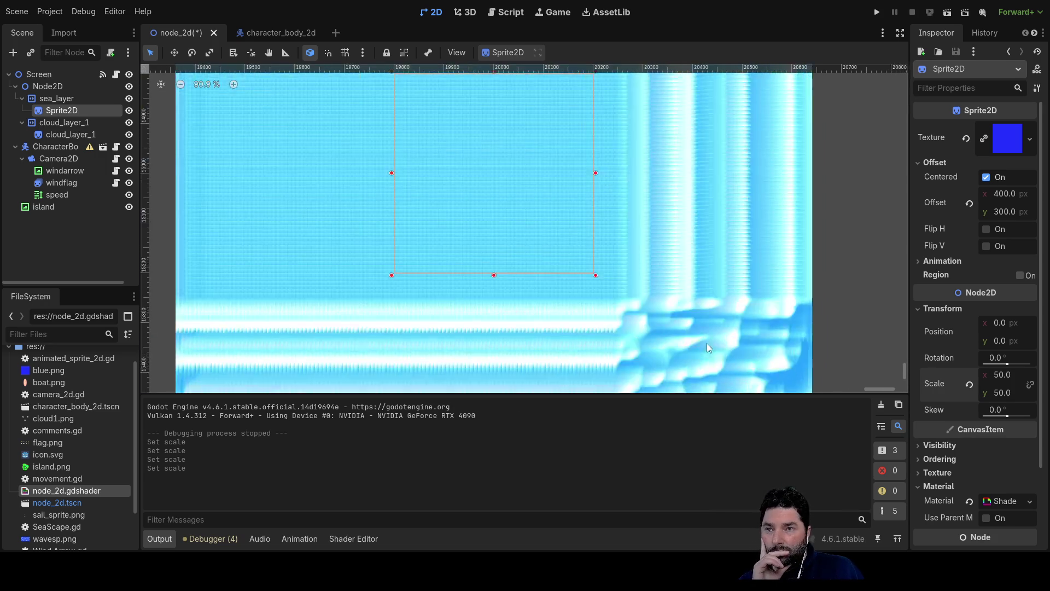
scroll(699, 354, "up", 6)
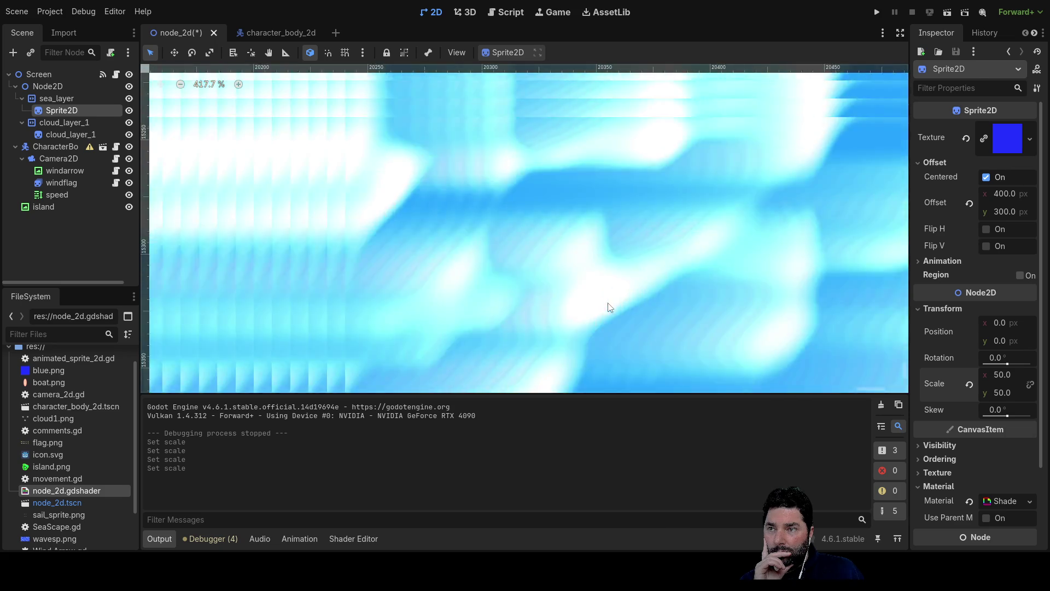
scroll(612, 304, "down", 6)
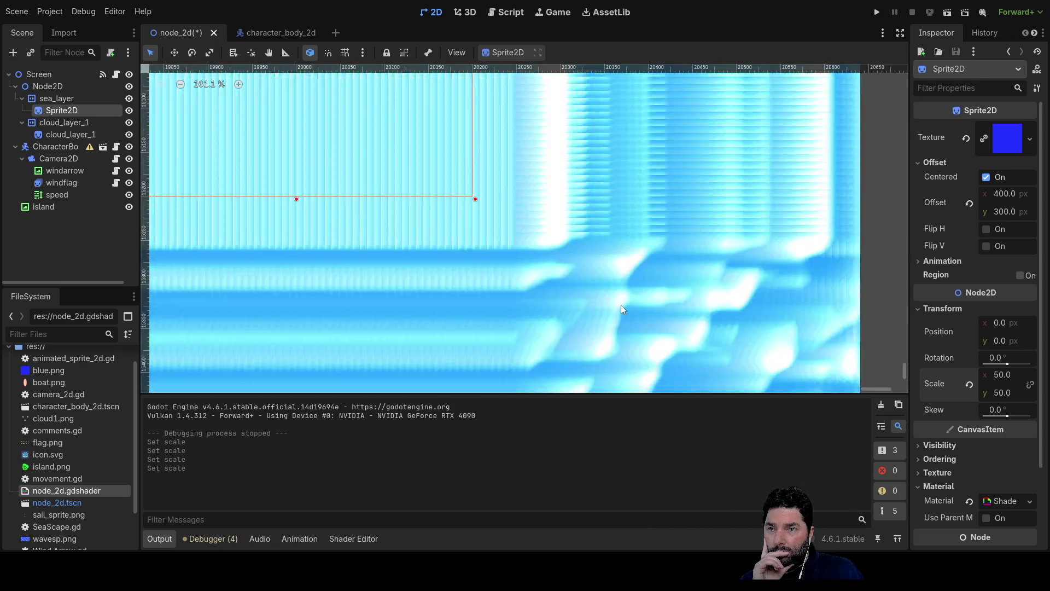
scroll(625, 310, "down", 8)
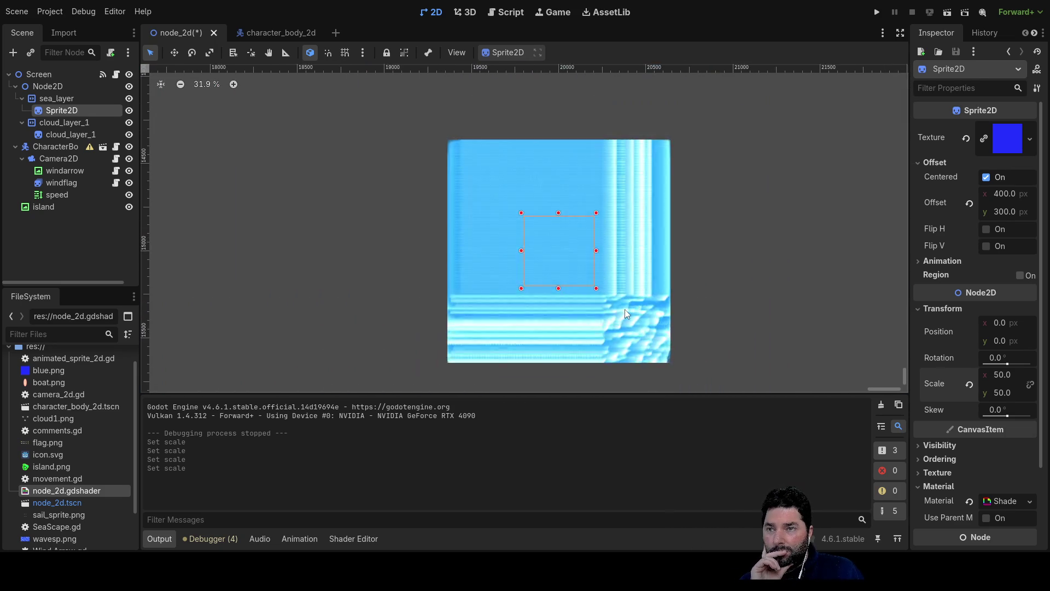
scroll(625, 310, "down", 2)
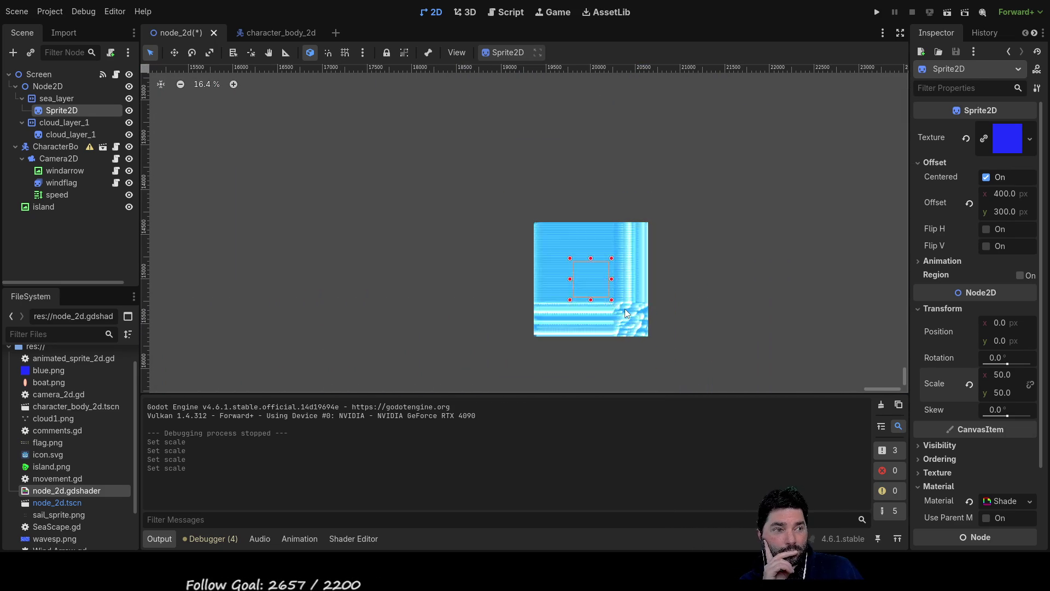
left_click_drag(459, 163, 637, 269)
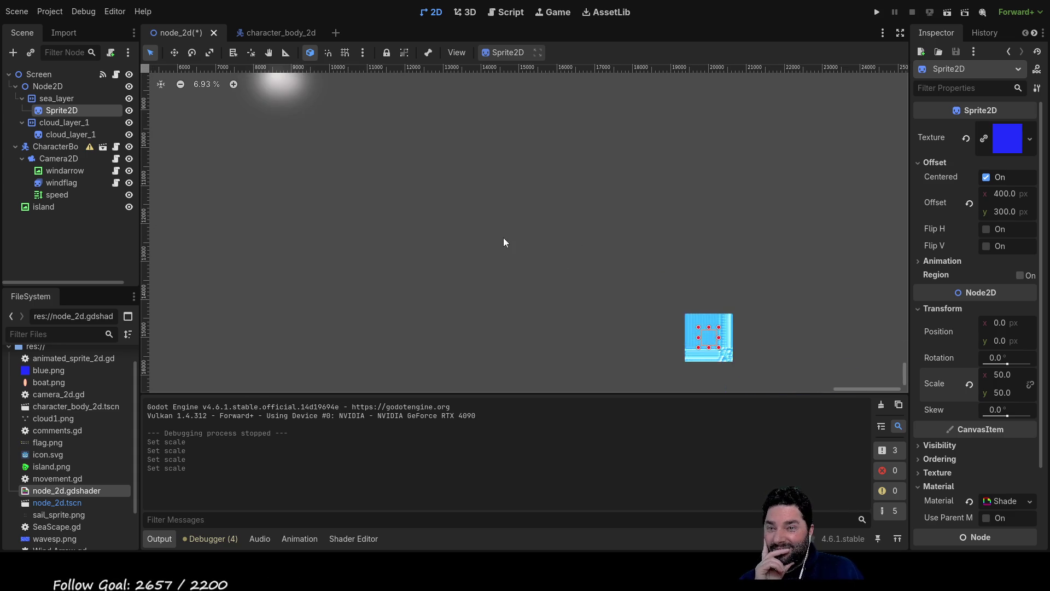
left_click_drag(459, 212, 529, 250)
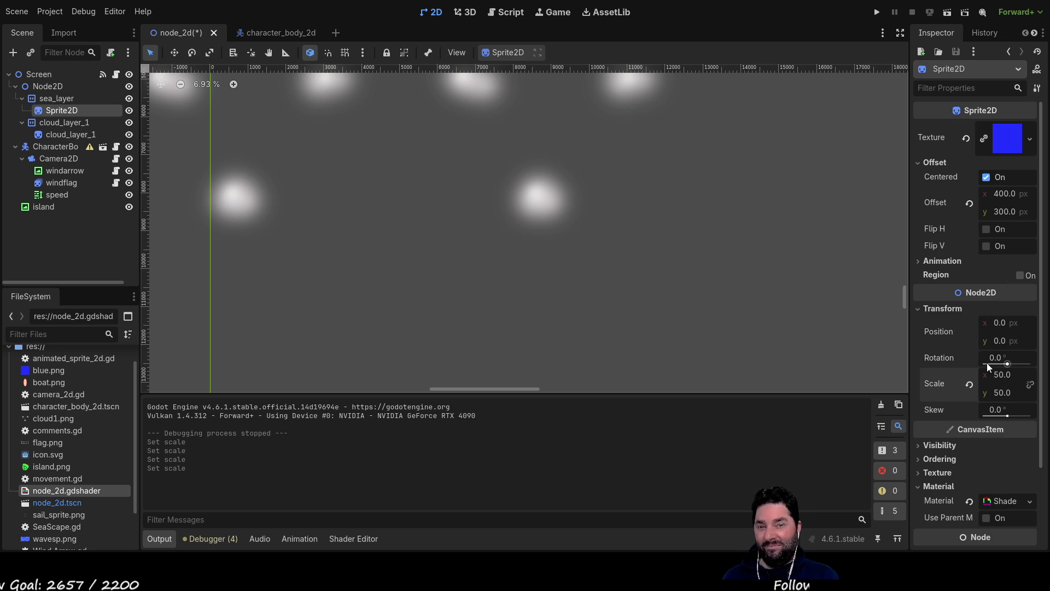
- Commit the sea sprite's vertical Offset of 0
left_click(1004, 195)
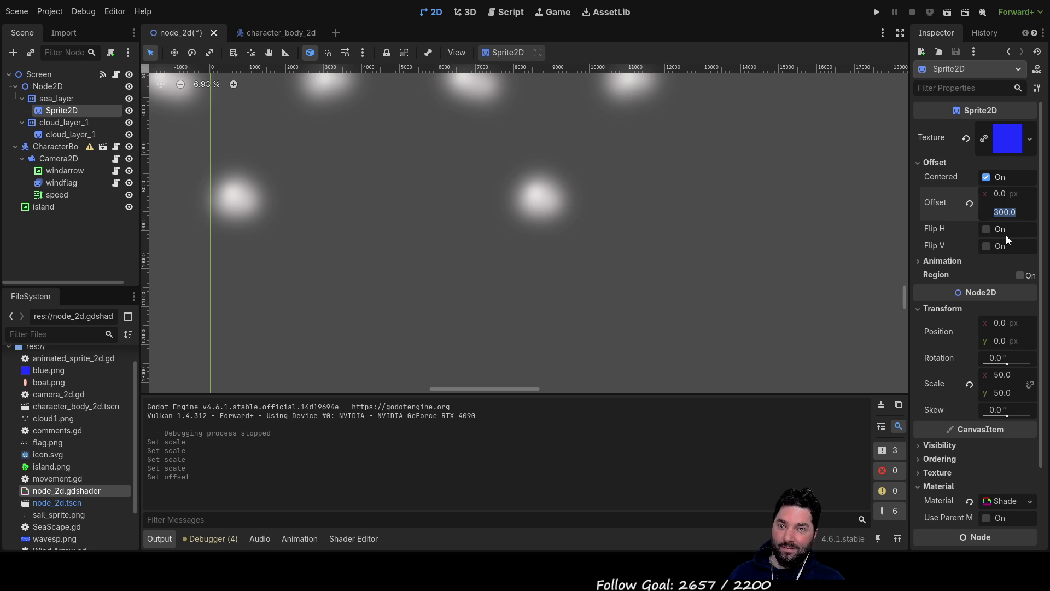
type("0")
key("Return")
scroll(661, 222, "down", 3)
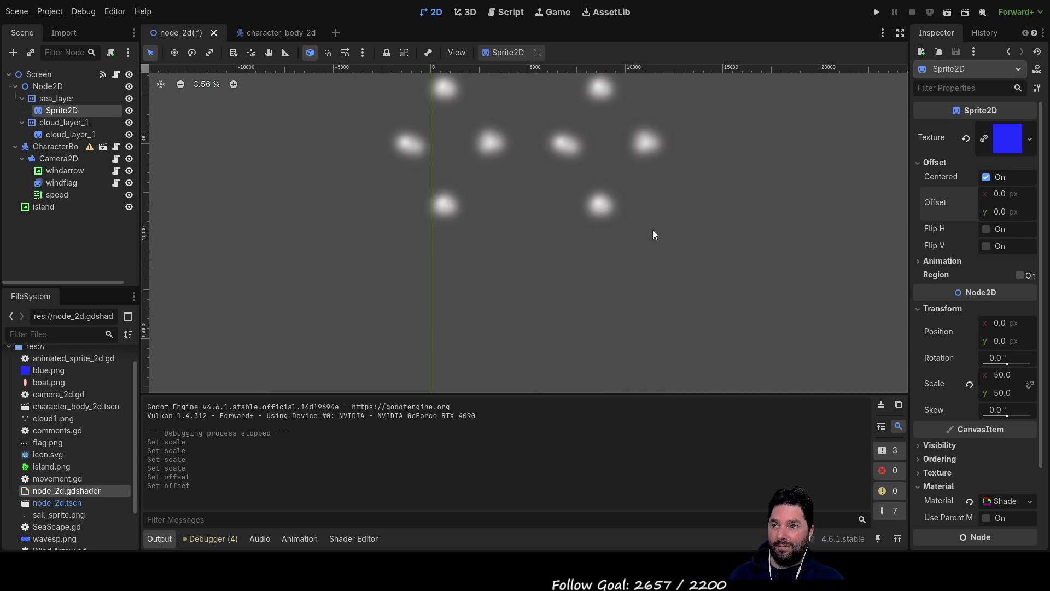
scroll(555, 193, "up", 5)
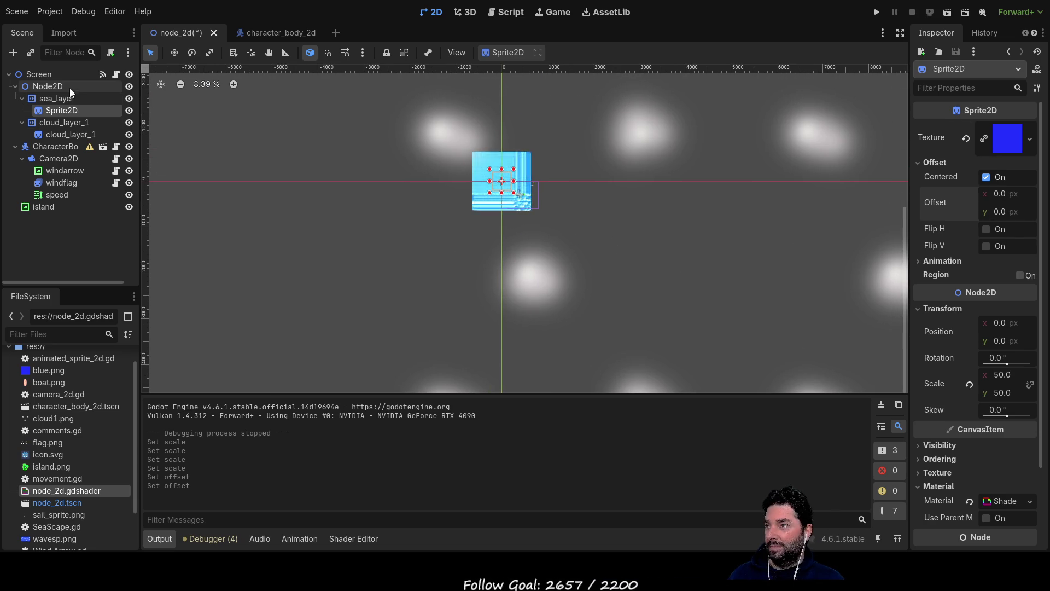
- Set sea_layer's Repeat Times to 10 and view the smaller water patch
left_click(53, 98)
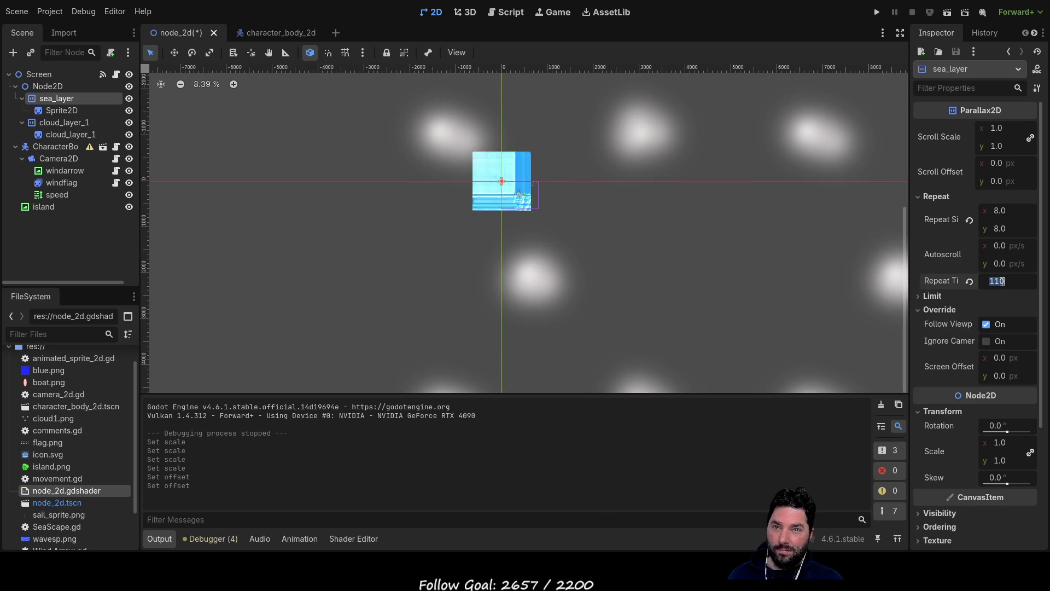
type("10")
key("Return")
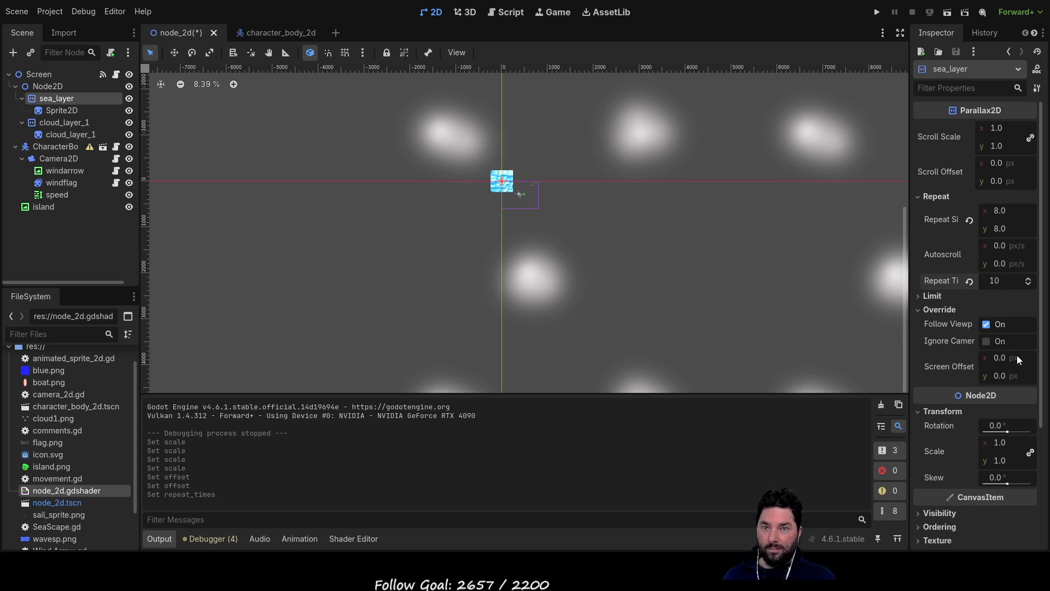
scroll(547, 186, "up", 8)
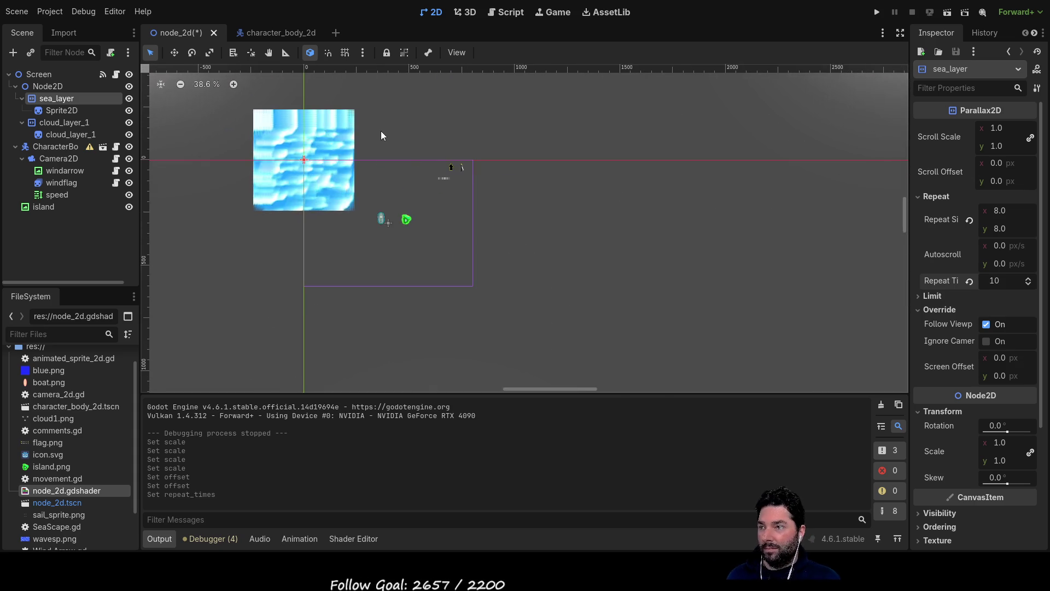
left_click(435, 134)
scroll(677, 177, "up", 7)
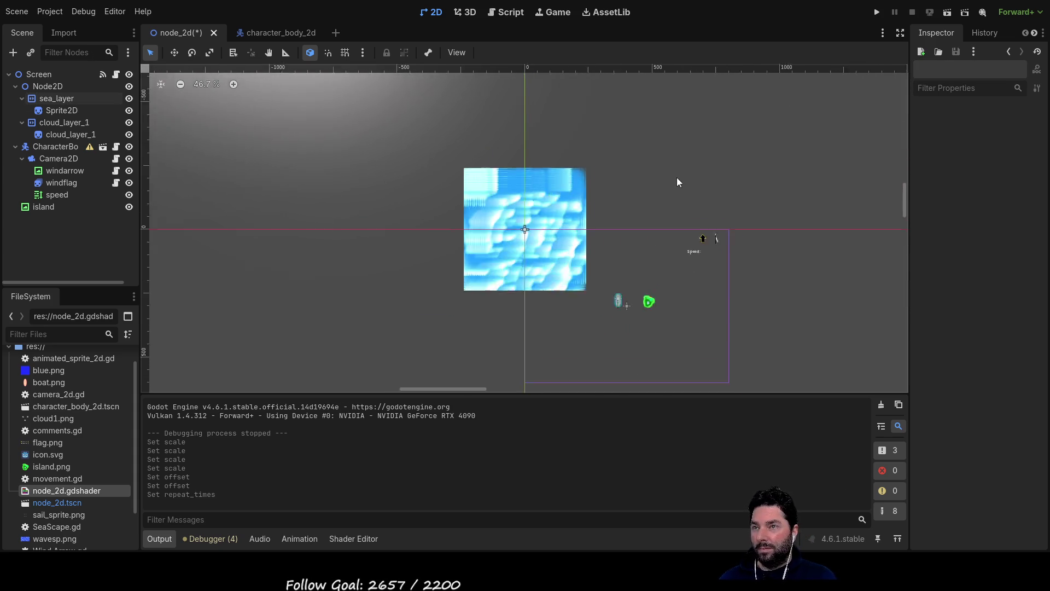
scroll(583, 251, "left", 5)
scroll(726, 222, "down", 3)
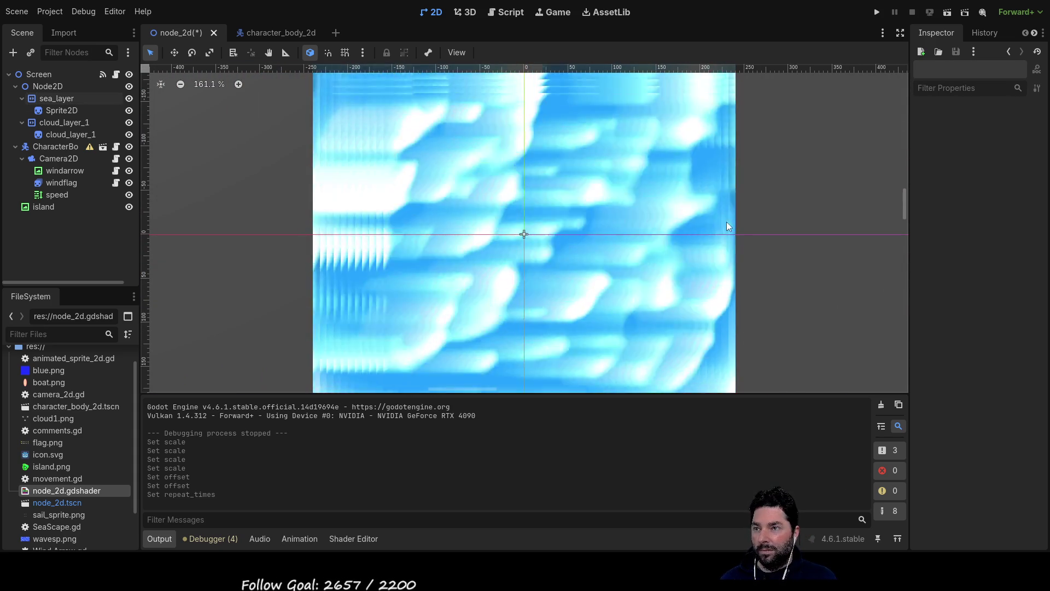
scroll(764, 220, "down", 3)
scroll(764, 220, "right", 4)
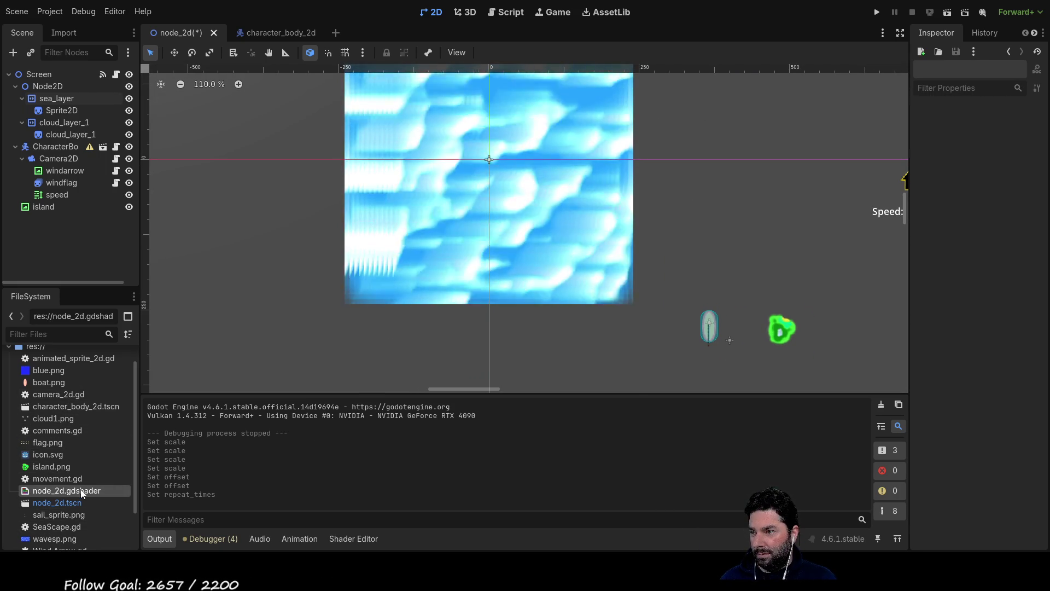
- Open node_2d.gdshader's code in the Shader Editor
left_click(351, 536)
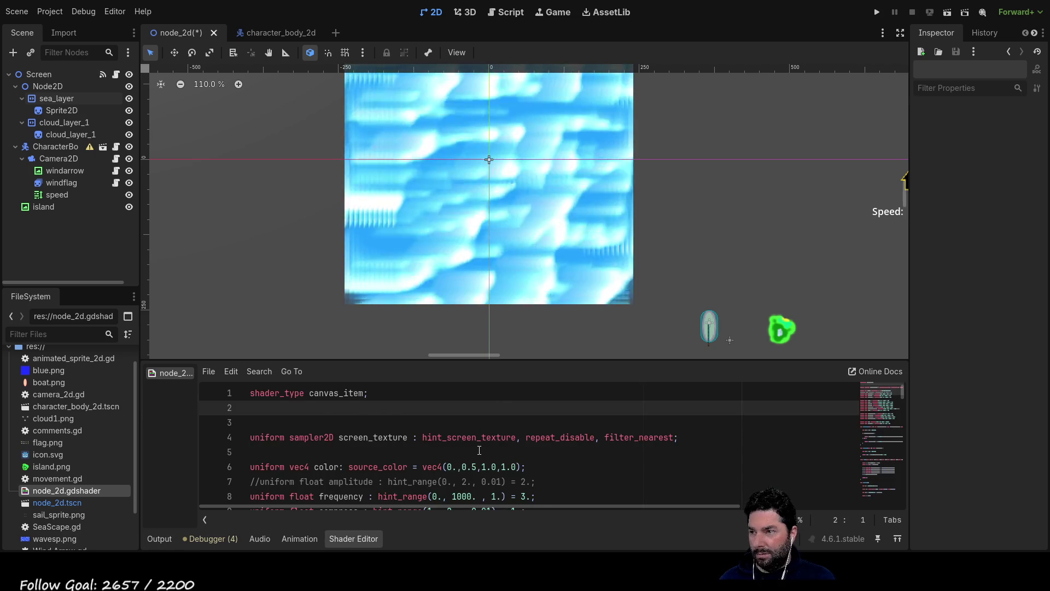
scroll(496, 453, "down", 2)
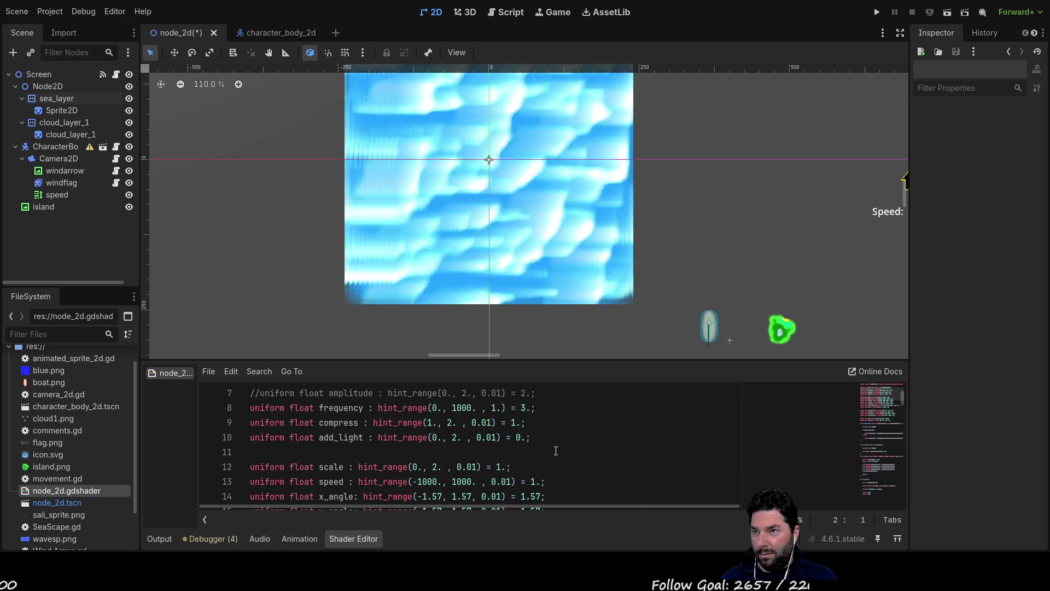
scroll(687, 261, "down", 6)
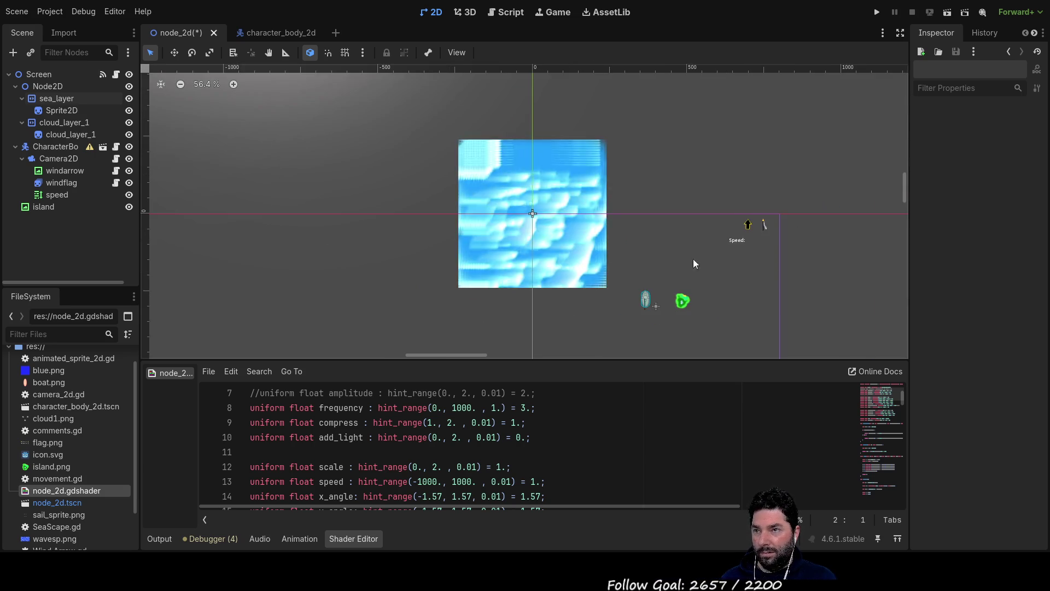
- Move the water sprite to position 400, 300 over the boat and island
mouse_move(419, 168)
left_mouse_down()
mouse_move(506, 257)
mouse_move(526, 255)
left_mouse_up()
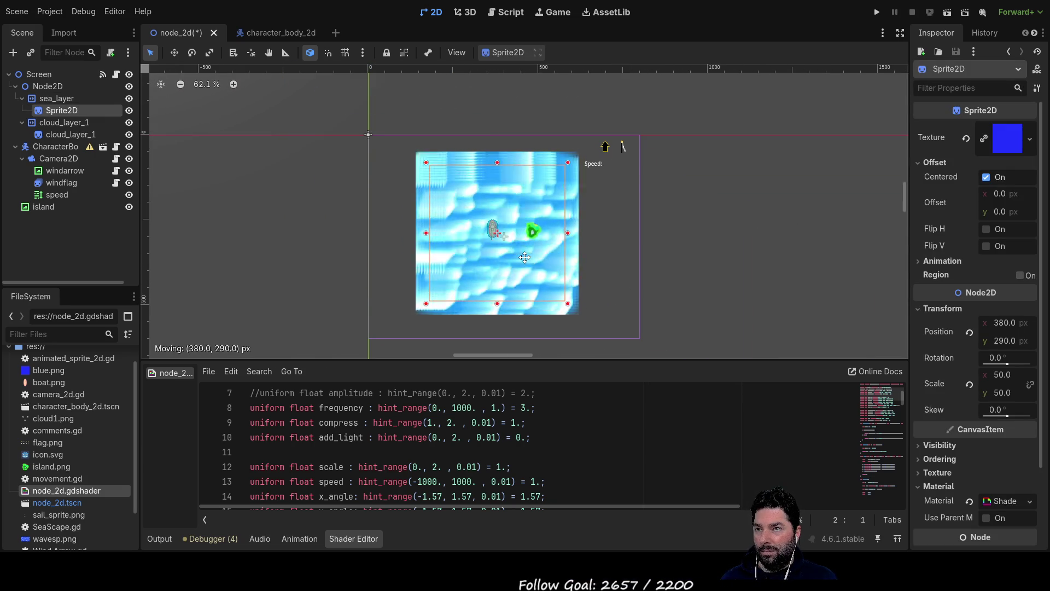
scroll(511, 253, "up", 10)
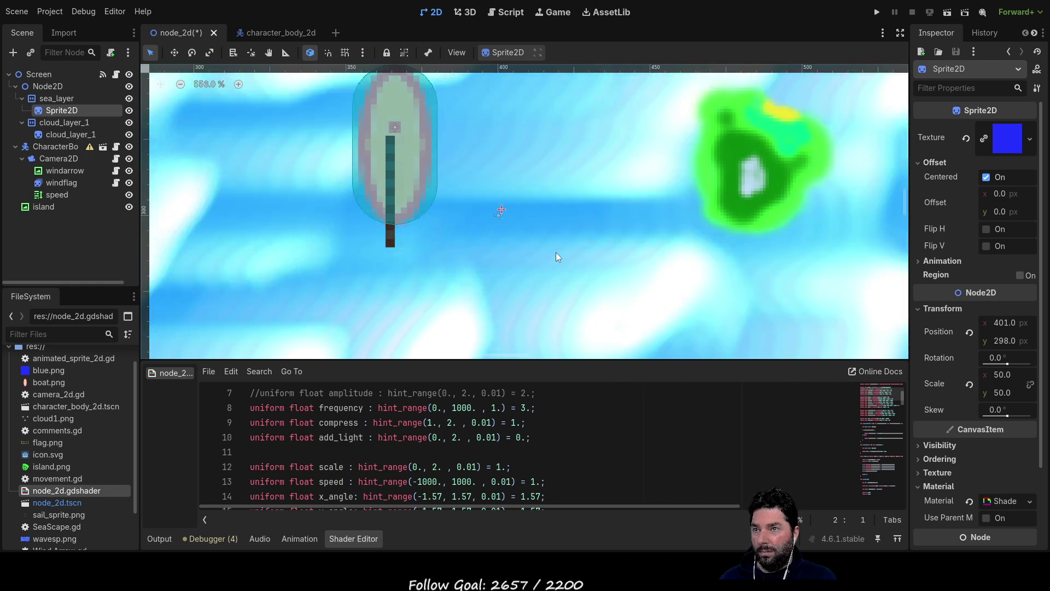
left_click_drag(556, 252, 553, 258)
scroll(553, 257, "down", 5)
scroll(605, 277, "down", 6)
left_click_drag(793, 269, 658, 251)
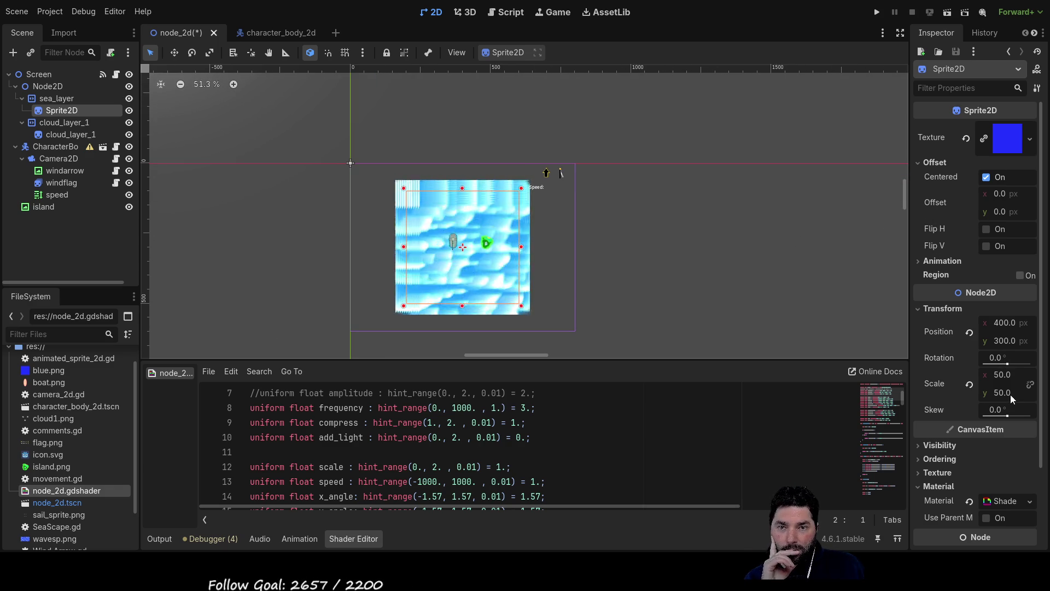
- Set the water sprite's Scale to 100 by 100, then run the game to test
left_click(1006, 375)
type("100")
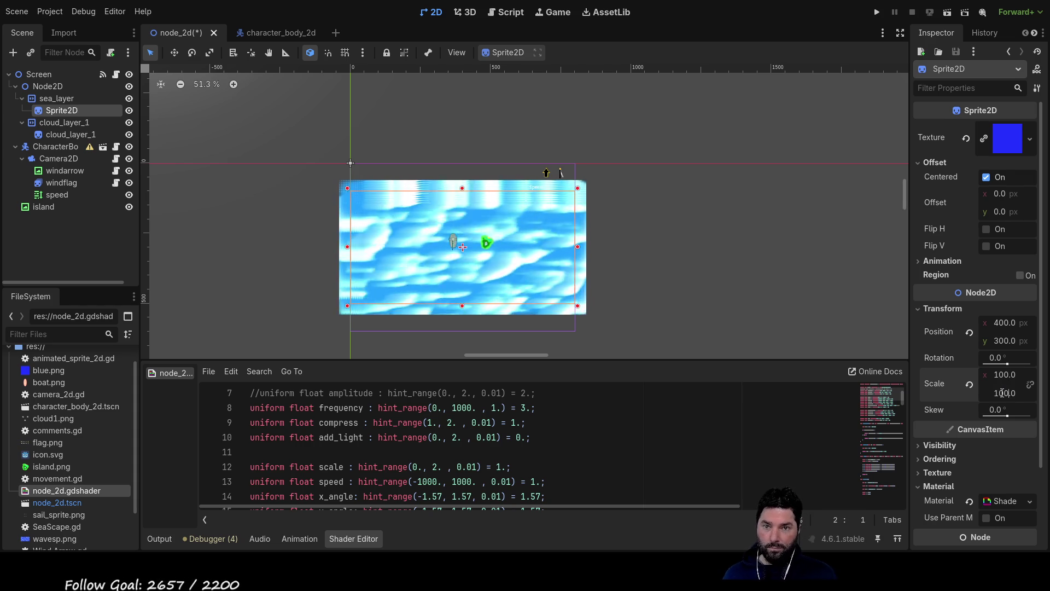
key("Return")
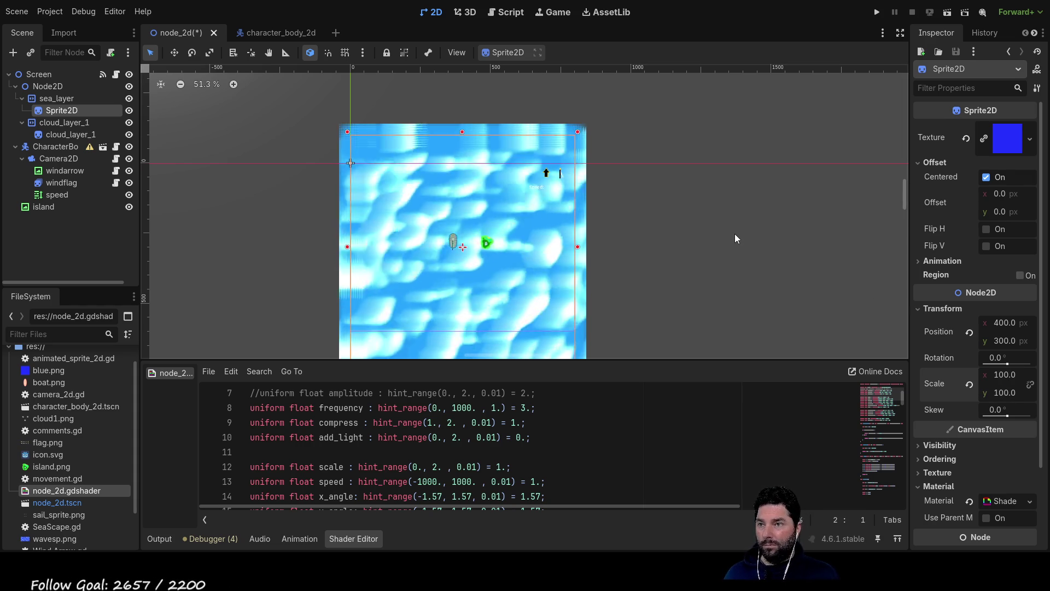
left_click(734, 238)
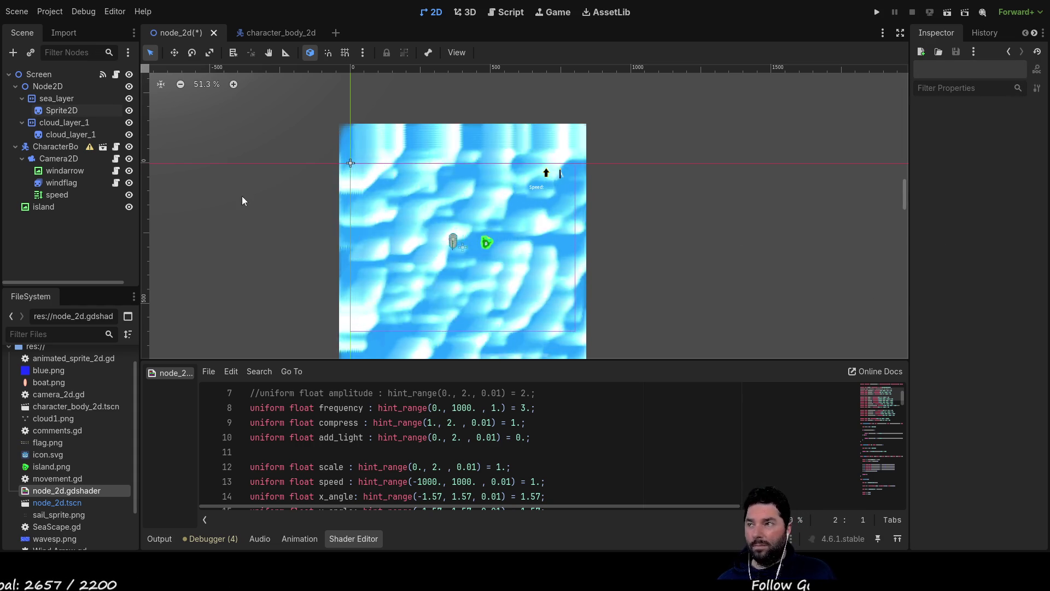
left_click(49, 111)
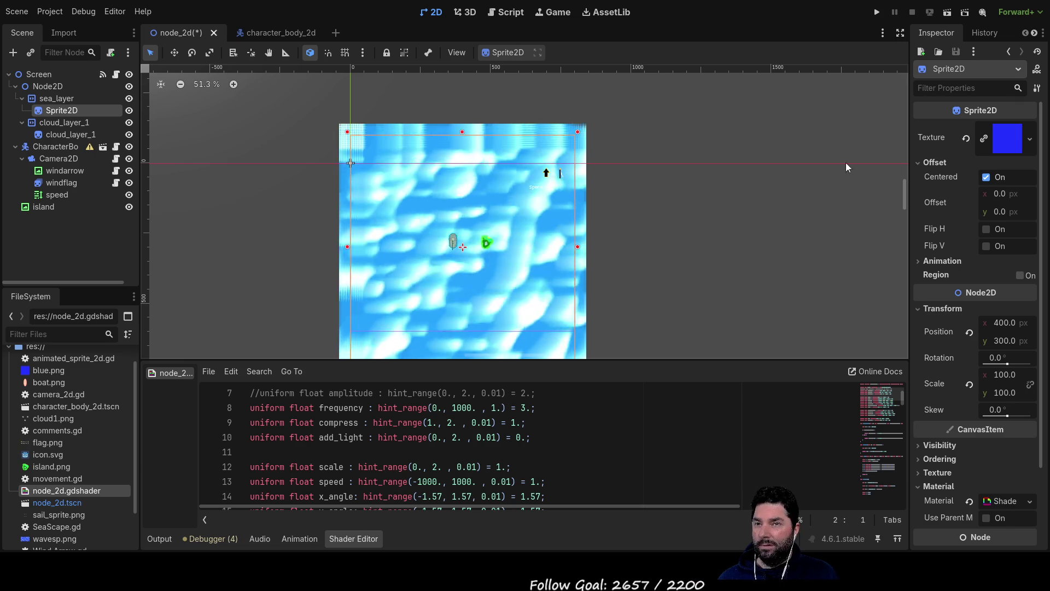
left_click(877, 12)
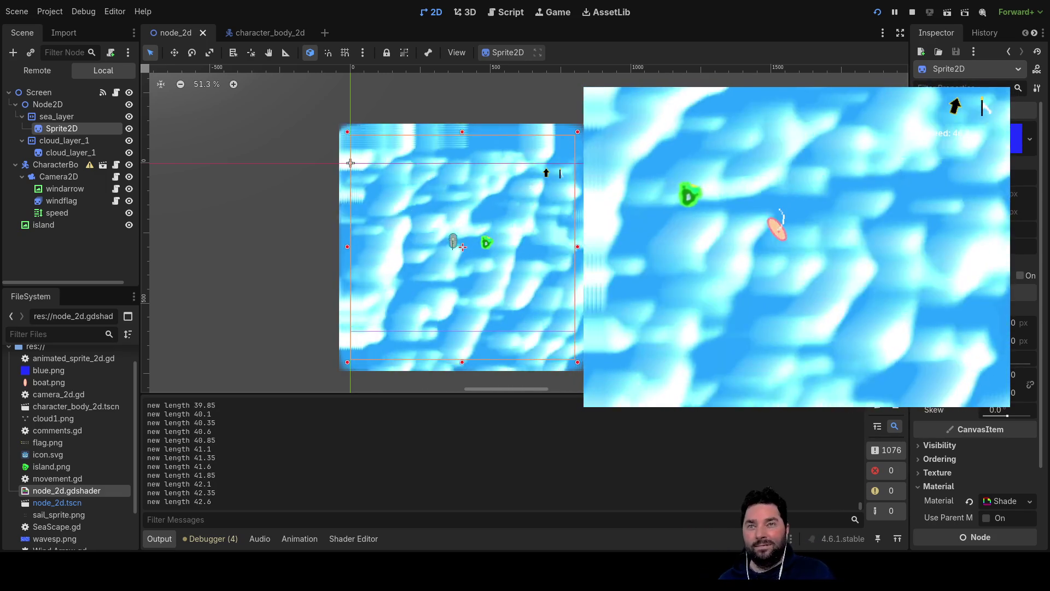
key("F8")
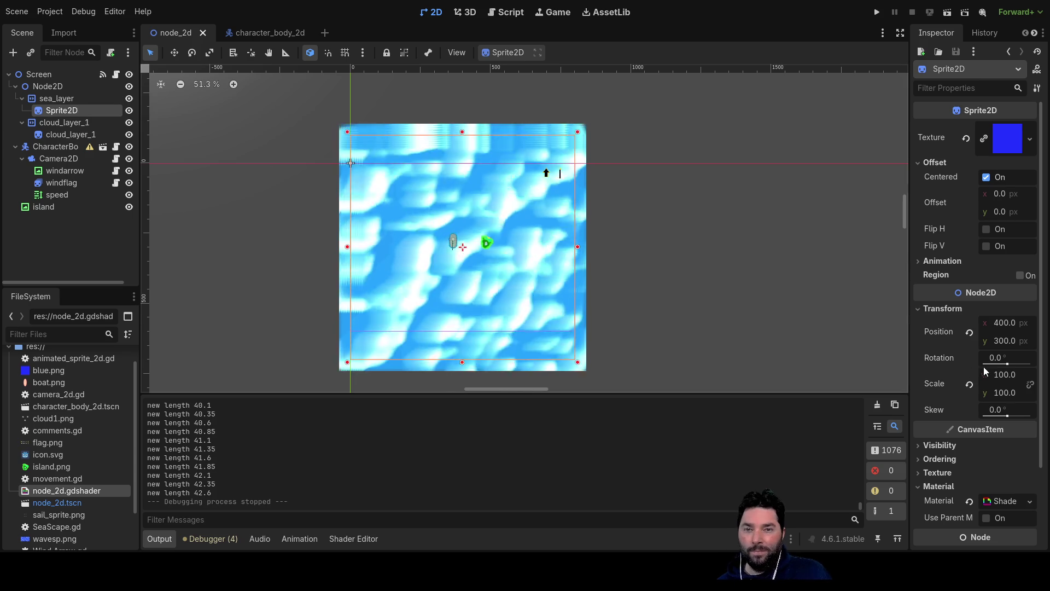
scroll(1002, 435, "down", 3)
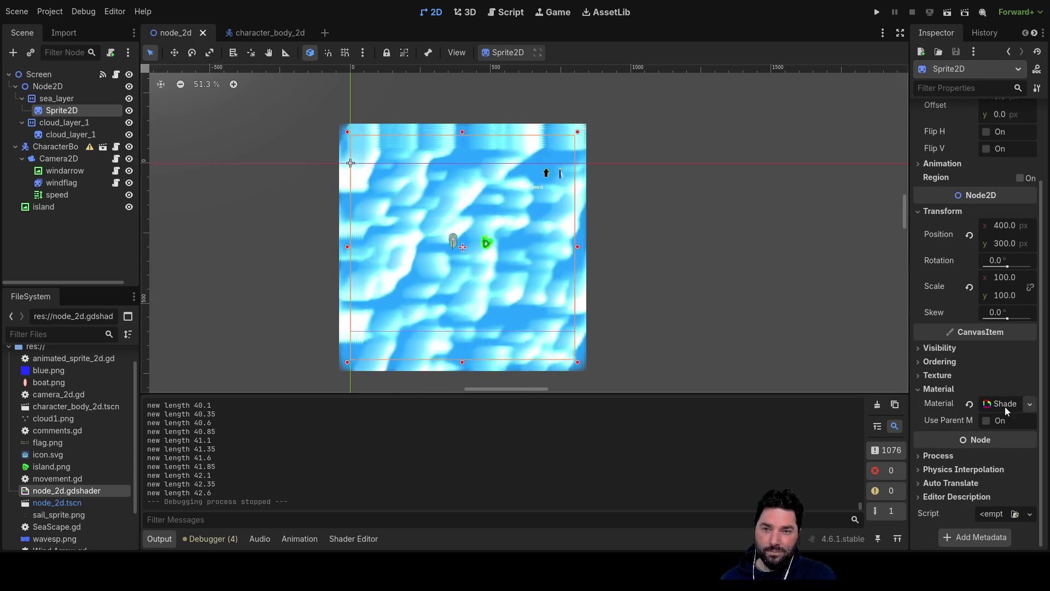
- Revert the water sprite's Material to remove the ShaderMaterial
left_click(969, 404)
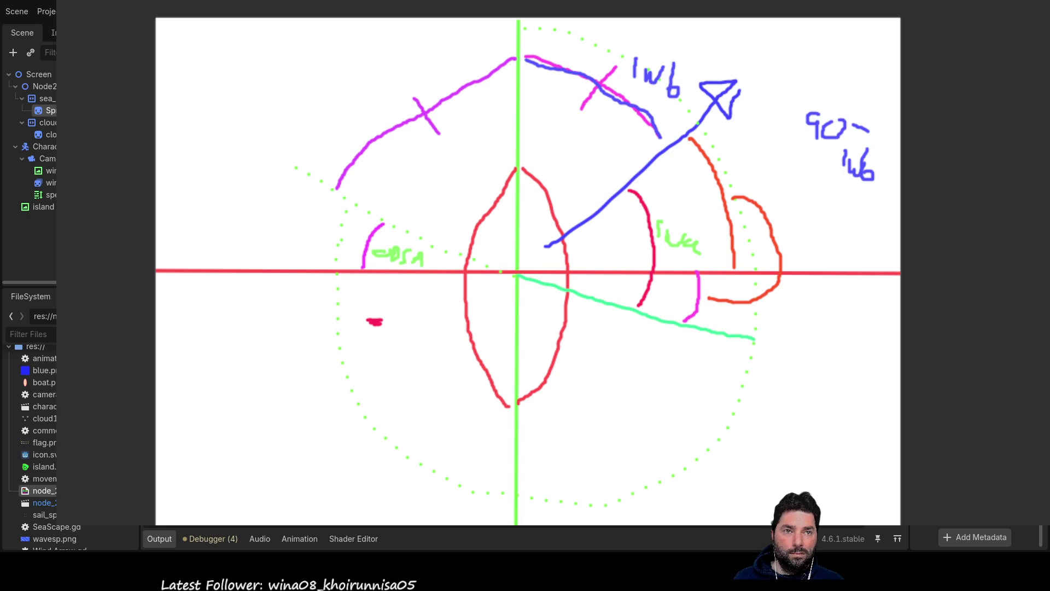
- Close the whiteboard sketch to reveal the pixel-art tileset image
key("Escape")
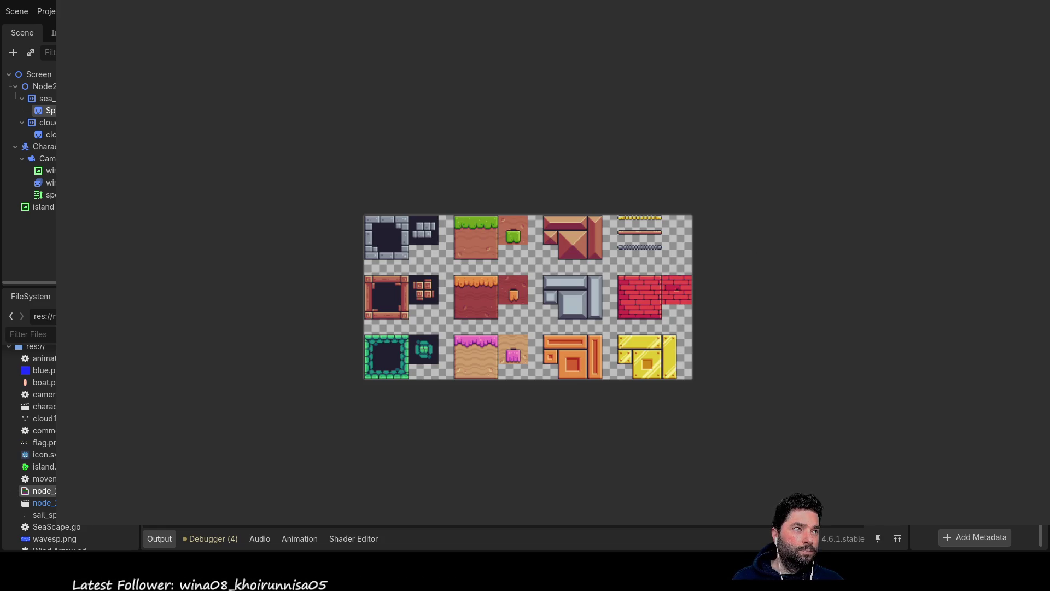
- Pan around the tileset image, bringing the red brick tiles toward the middle
scroll(490, 338, "up", 5)
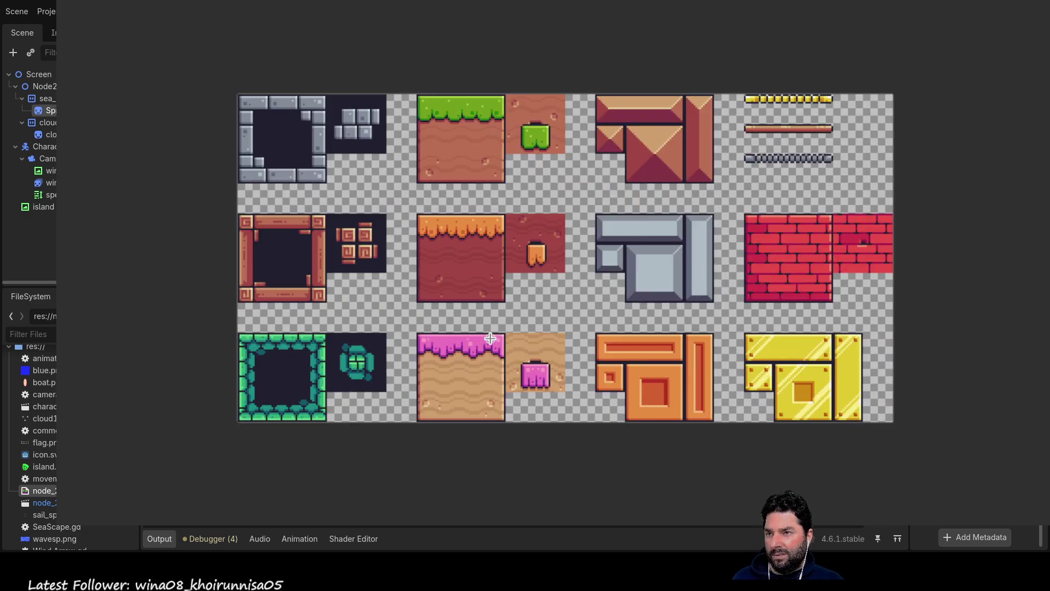
scroll(490, 339, "up", 1)
scroll(383, 320, "down", 3)
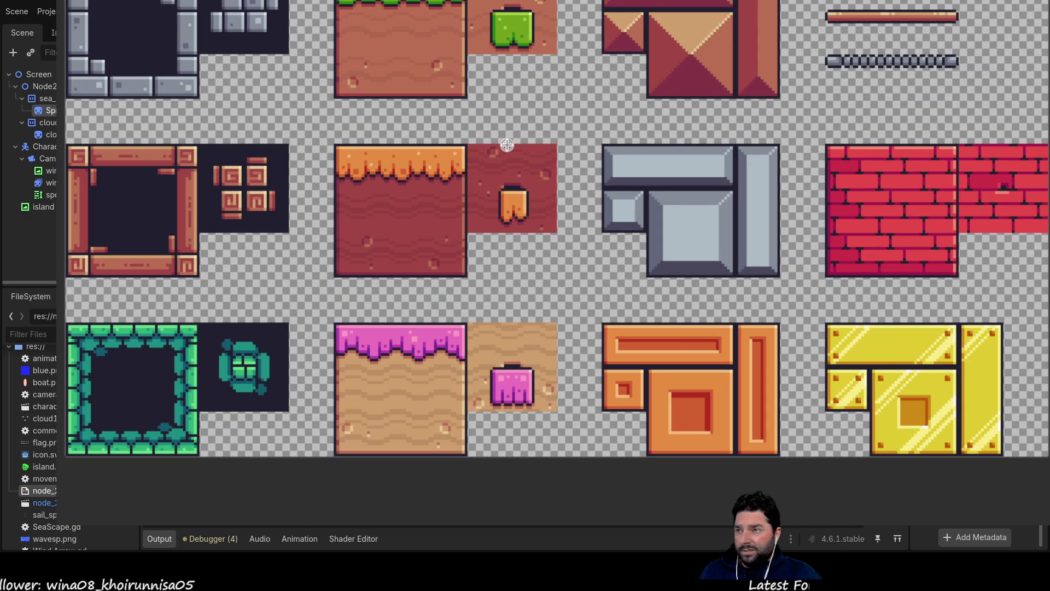
mouse_move(507, 144)
left_mouse_down()
mouse_move(301, 129)
mouse_move(309, 156)
mouse_move(257, 158)
mouse_move(403, 153)
mouse_move(404, 44)
left_mouse_up()
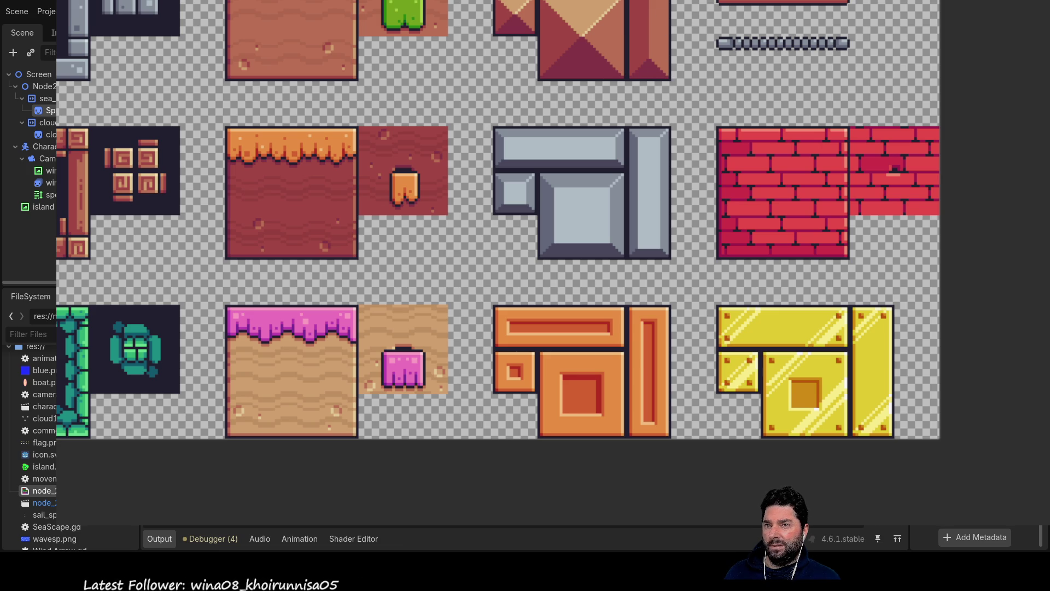
left_click_drag(881, 145, 607, 170)
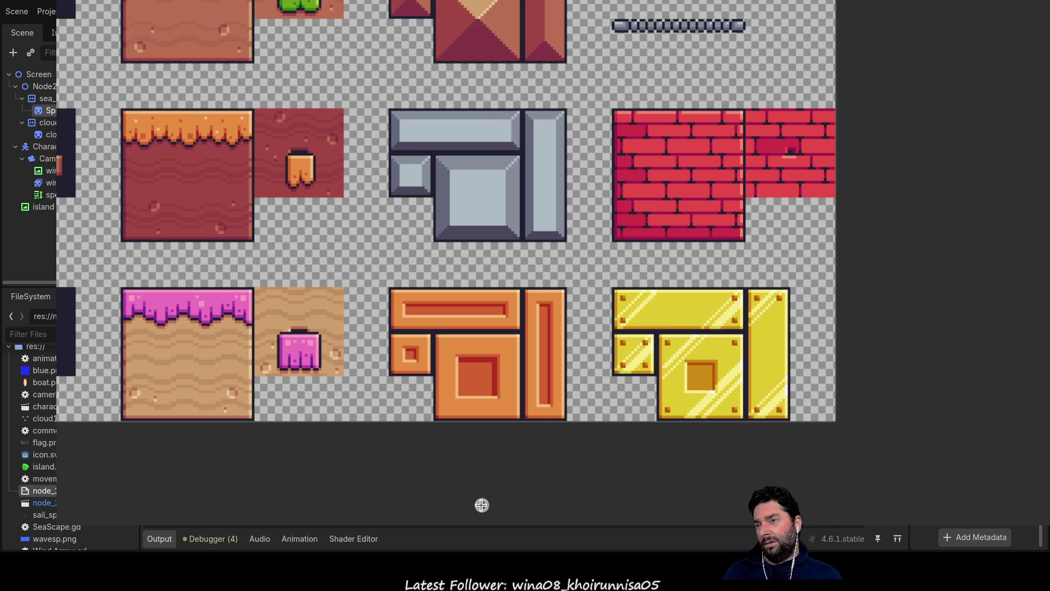
- Look over the tileset's left tiles and top row, then close the image with F5
mouse_move(254, 368)
left_mouse_down()
mouse_move(488, 412)
mouse_move(309, 383)
mouse_move(301, 493)
mouse_move(329, 461)
left_mouse_up()
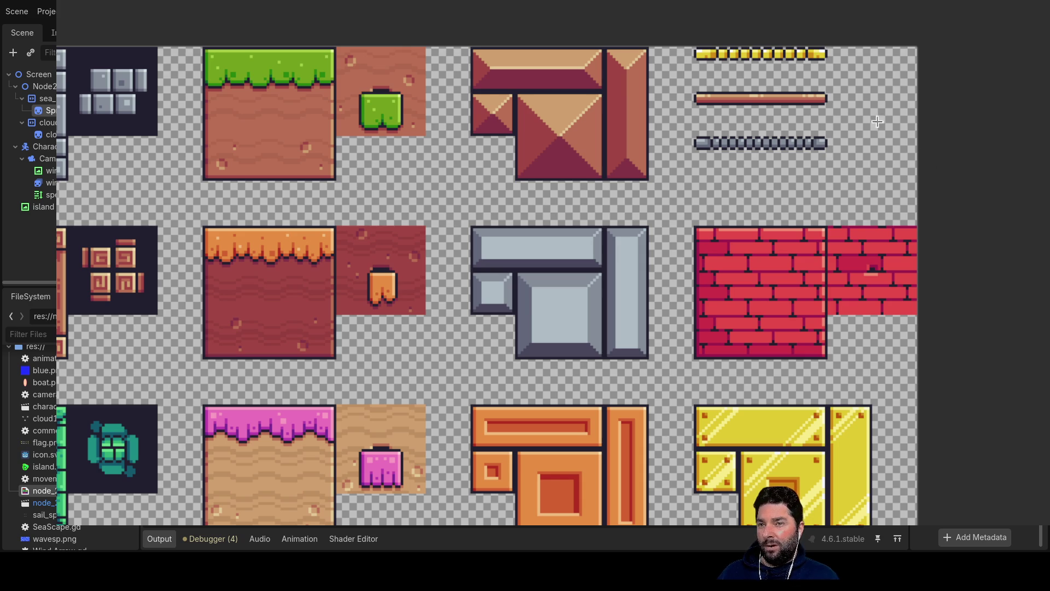
mouse_move(760, 367)
left_mouse_down()
mouse_move(722, 367)
mouse_move(694, 501)
mouse_move(706, 449)
mouse_move(698, 408)
left_mouse_up()
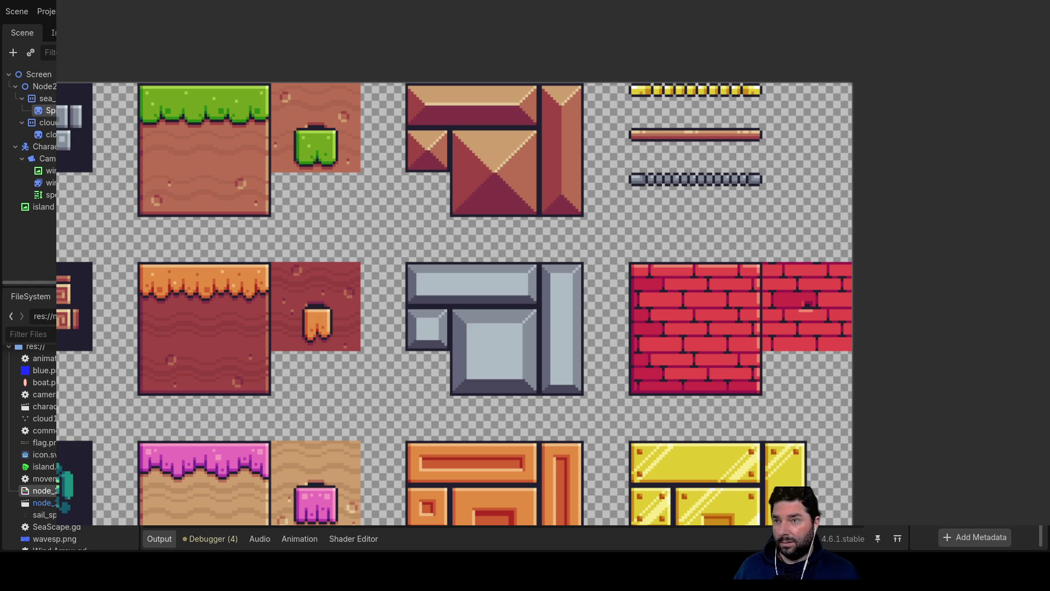
key("F5")
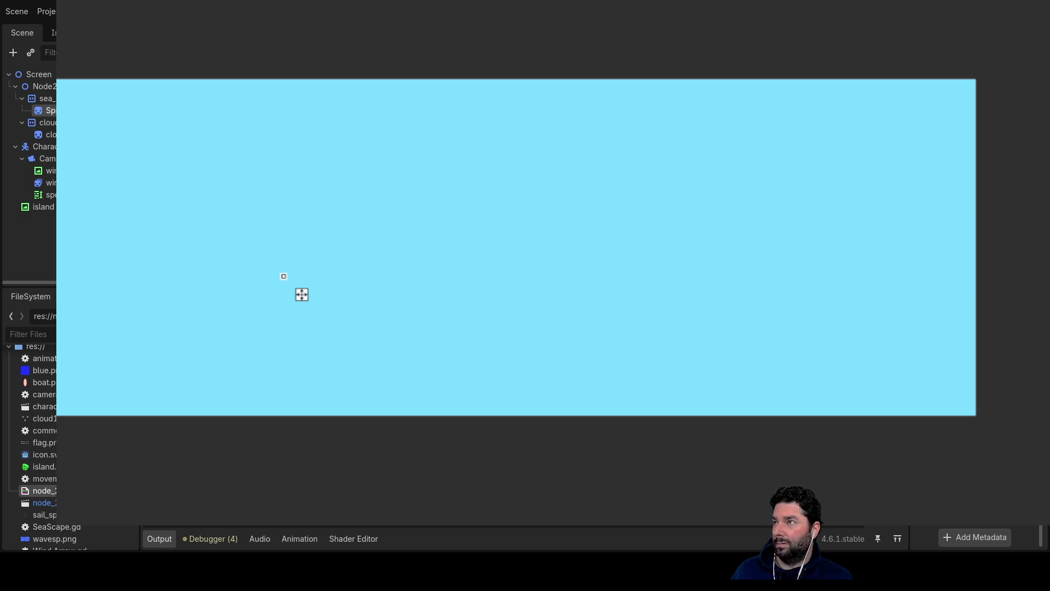
- Dismiss the blue preview and paint a bright green island with a darker green forest area
left_click(549, 249)
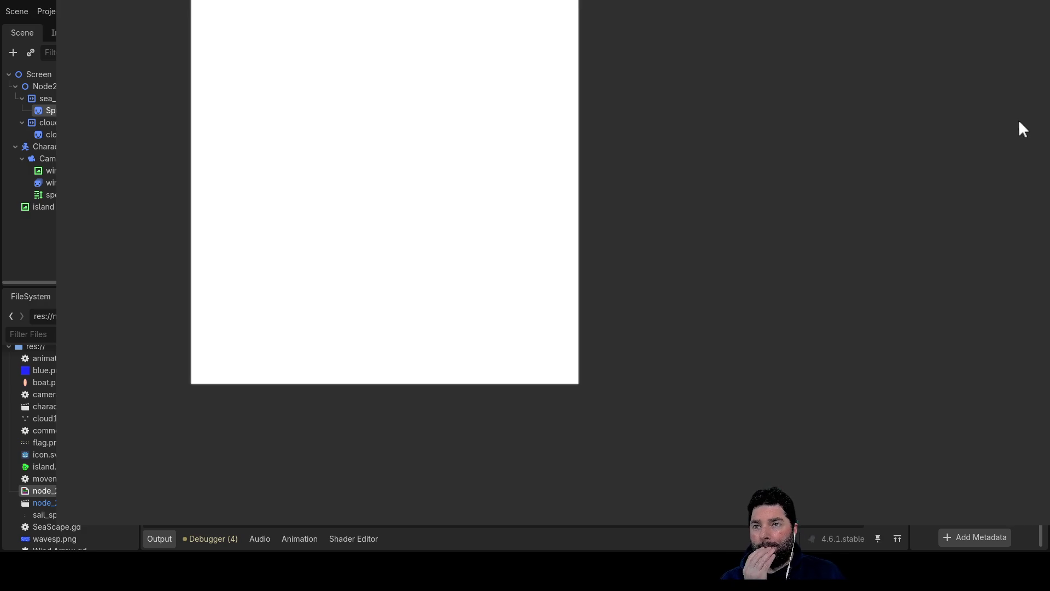
mouse_move(334, 68)
left_mouse_down()
mouse_move(282, 140)
mouse_move(269, 334)
mouse_move(436, 246)
mouse_move(518, 105)
mouse_move(347, 57)
mouse_move(383, 90)
mouse_move(441, 89)
mouse_move(429, 136)
mouse_move(389, 171)
mouse_move(320, 202)
mouse_move(287, 244)
mouse_move(342, 300)
mouse_move(387, 279)
mouse_move(387, 239)
mouse_move(436, 202)
mouse_move(363, 246)
mouse_move(364, 160)
left_mouse_up()
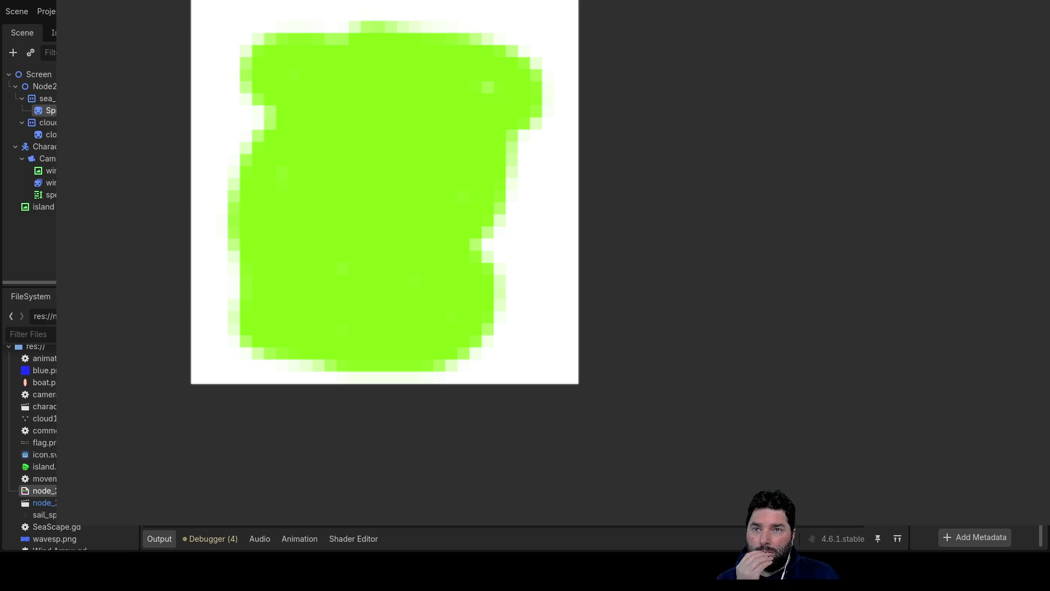
mouse_move(321, 312)
left_mouse_down()
mouse_move(289, 288)
mouse_move(369, 323)
mouse_move(287, 269)
mouse_move(326, 146)
mouse_move(321, 89)
mouse_move(316, 172)
mouse_move(383, 300)
mouse_move(354, 164)
mouse_move(324, 294)
mouse_move(344, 87)
mouse_move(301, 237)
mouse_move(274, 237)
mouse_move(322, 94)
mouse_move(363, 66)
mouse_move(383, 69)
left_mouse_up()
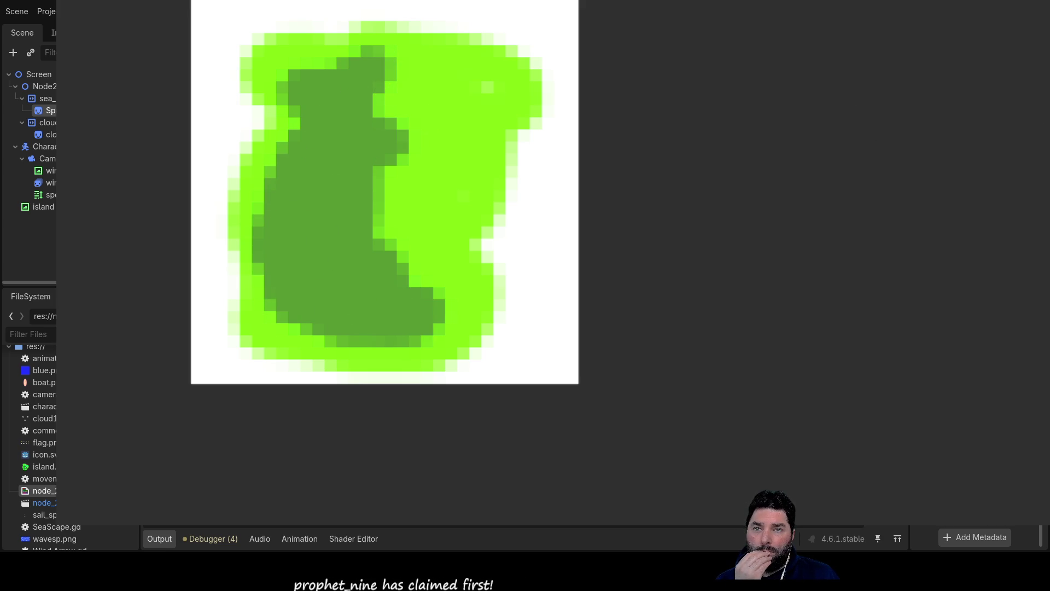
- Paint a yellow sand patch on the island's right side and a brown trunk in the forest
mouse_move(487, 189)
left_mouse_down()
mouse_move(487, 153)
mouse_move(454, 235)
mouse_move(485, 175)
left_mouse_up()
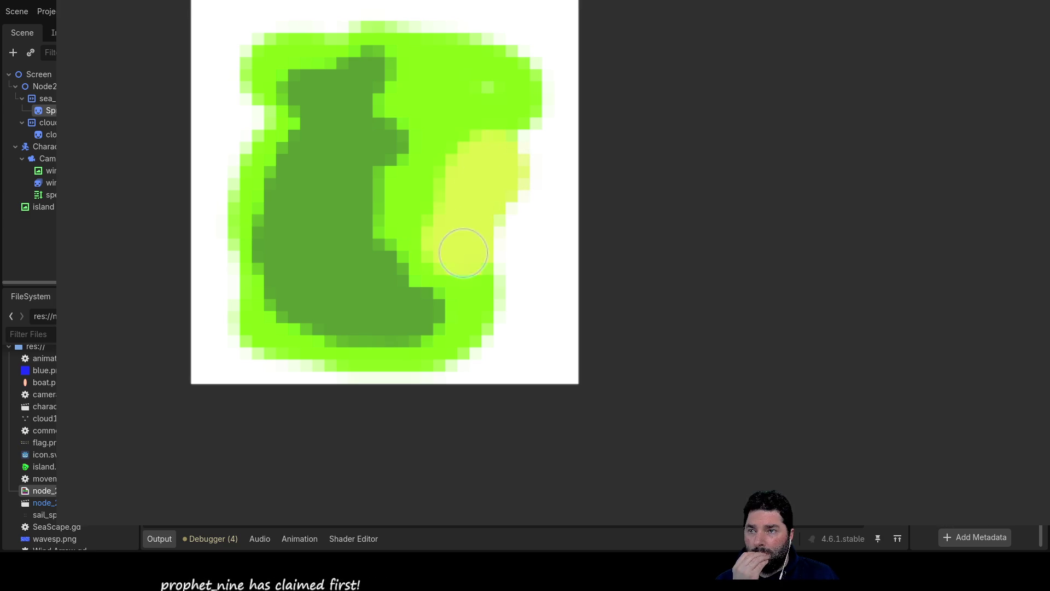
left_click_drag(464, 249, 463, 153)
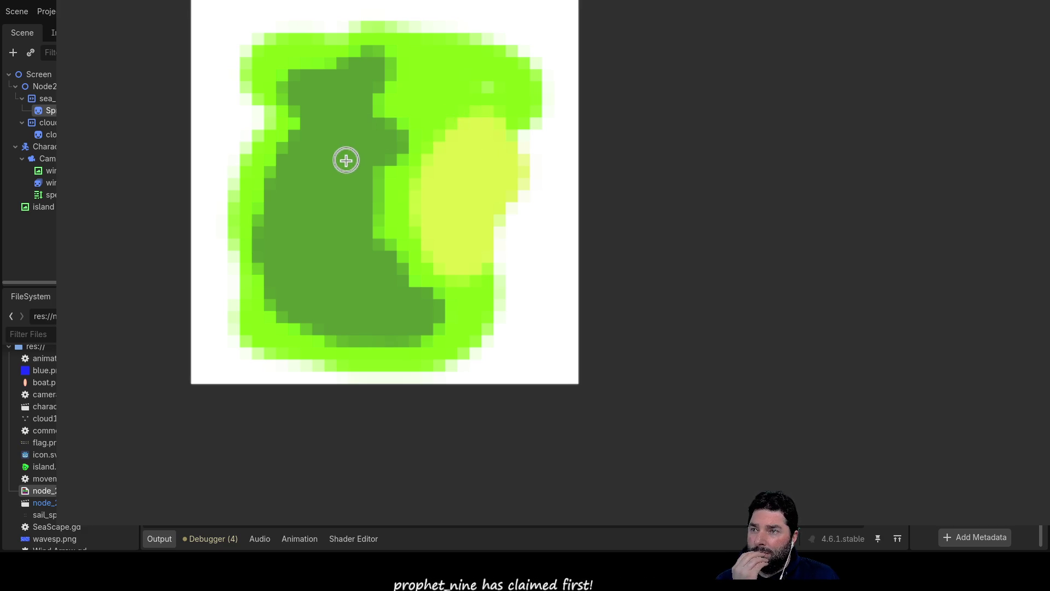
left_click_drag(339, 167, 336, 107)
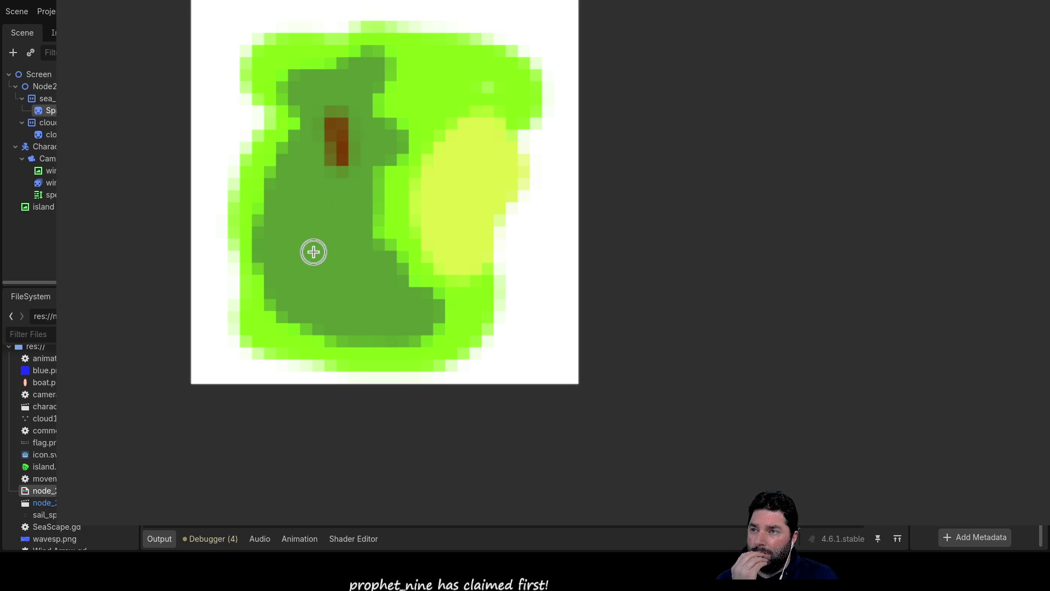
- Add two more brown trunks, cover them with dark green crowns, and draw a grey rectangle near the top
left_click_drag(314, 248, 306, 214)
left_click_drag(366, 297, 366, 262)
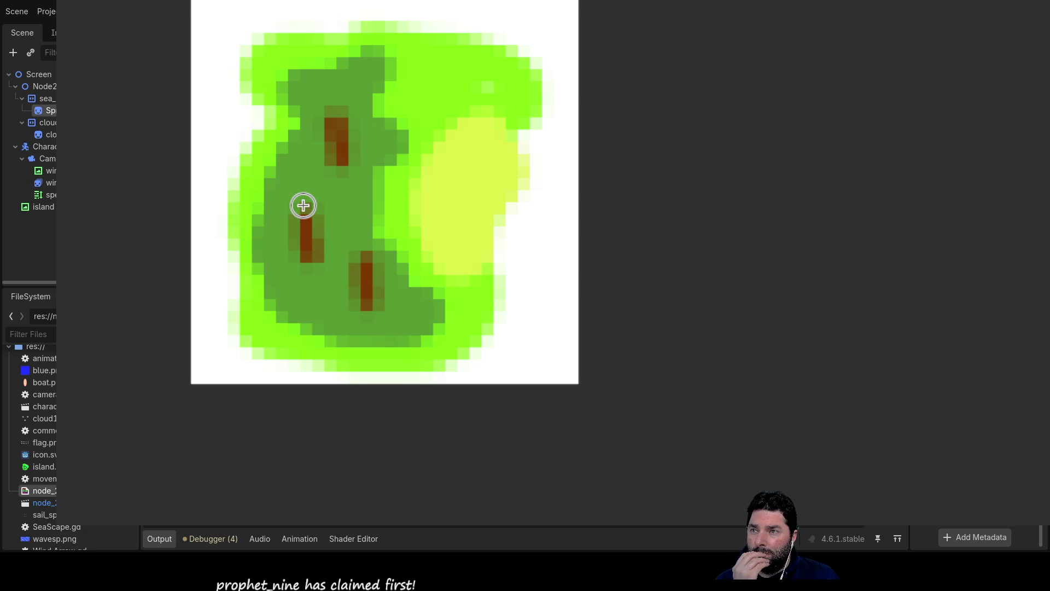
mouse_move(303, 214)
left_mouse_down()
mouse_move(290, 185)
mouse_move(319, 199)
mouse_move(368, 258)
mouse_move(364, 227)
mouse_move(345, 234)
mouse_move(394, 240)
left_mouse_up()
mouse_move(342, 109)
left_mouse_down()
mouse_move(328, 77)
mouse_move(316, 107)
mouse_move(335, 108)
left_mouse_up()
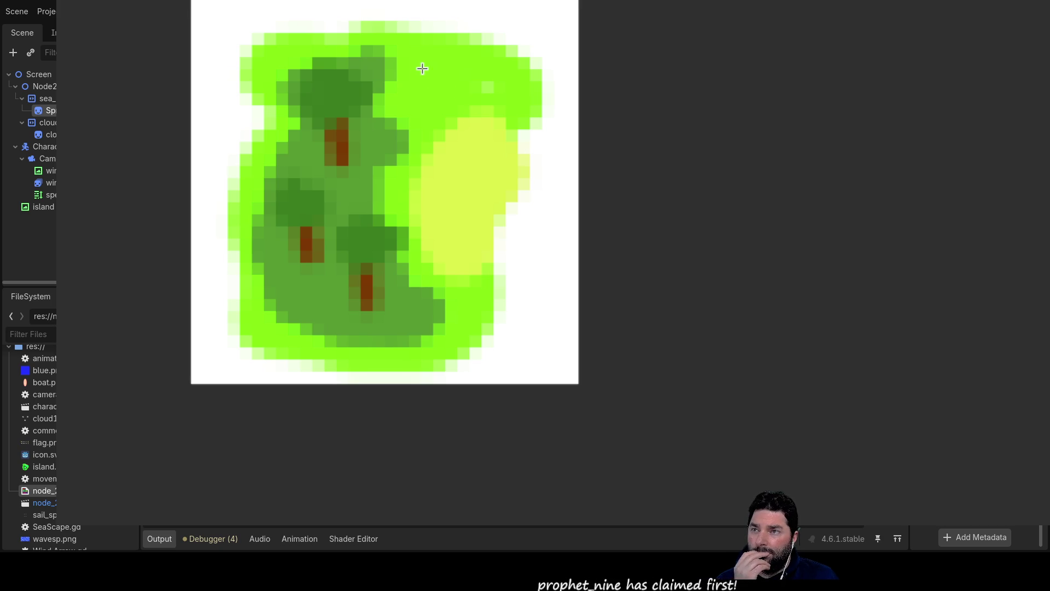
mouse_move(417, 68)
left_mouse_down()
mouse_move(459, 104)
mouse_move(480, 104)
mouse_move(479, 91)
mouse_move(469, 93)
left_mouse_up()
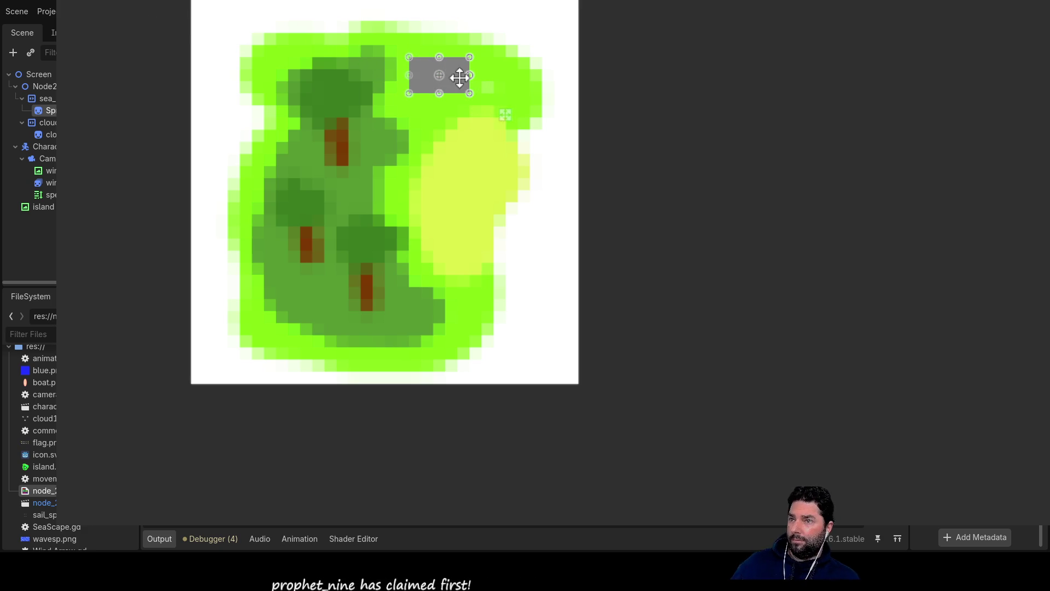
- Lower the grey block, add a wider grey band above it, and shift that upper section slightly right
left_click_drag(456, 78, 462, 103)
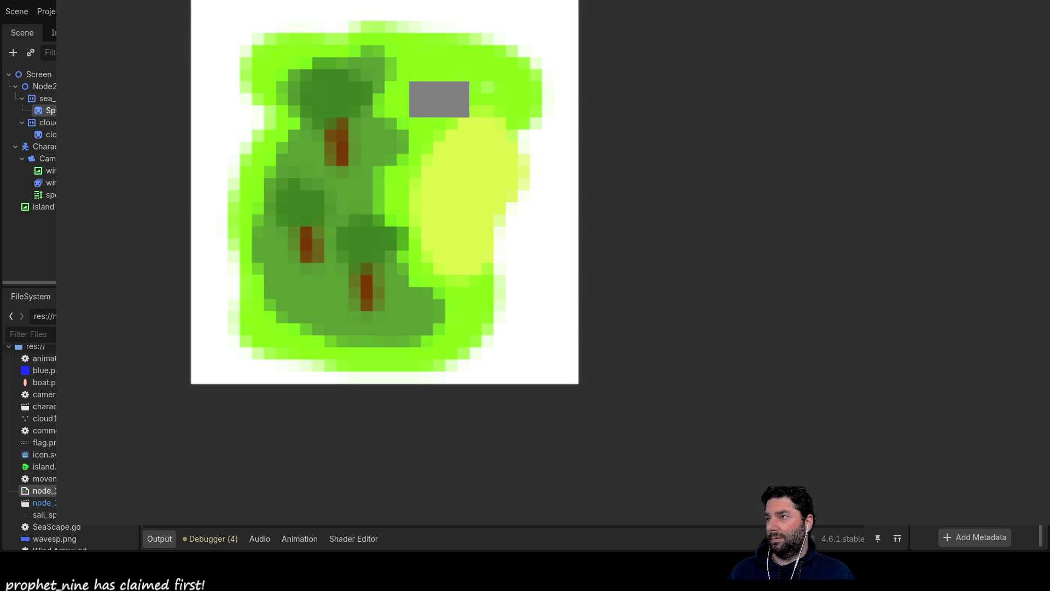
mouse_move(411, 85)
left_mouse_down()
mouse_move(486, 79)
mouse_move(477, 53)
left_mouse_up()
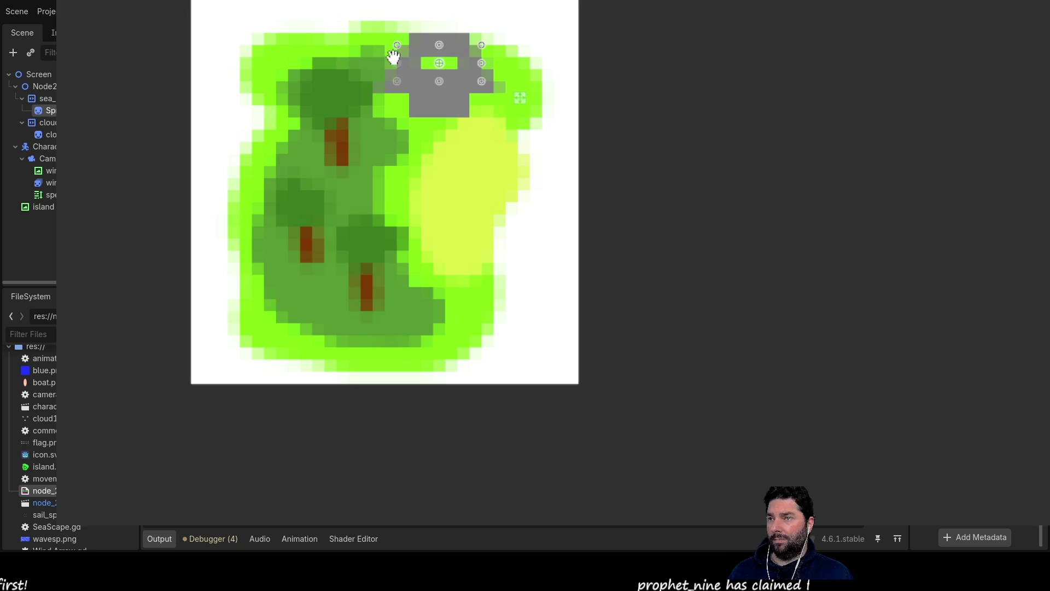
left_click_drag(483, 46, 458, 64)
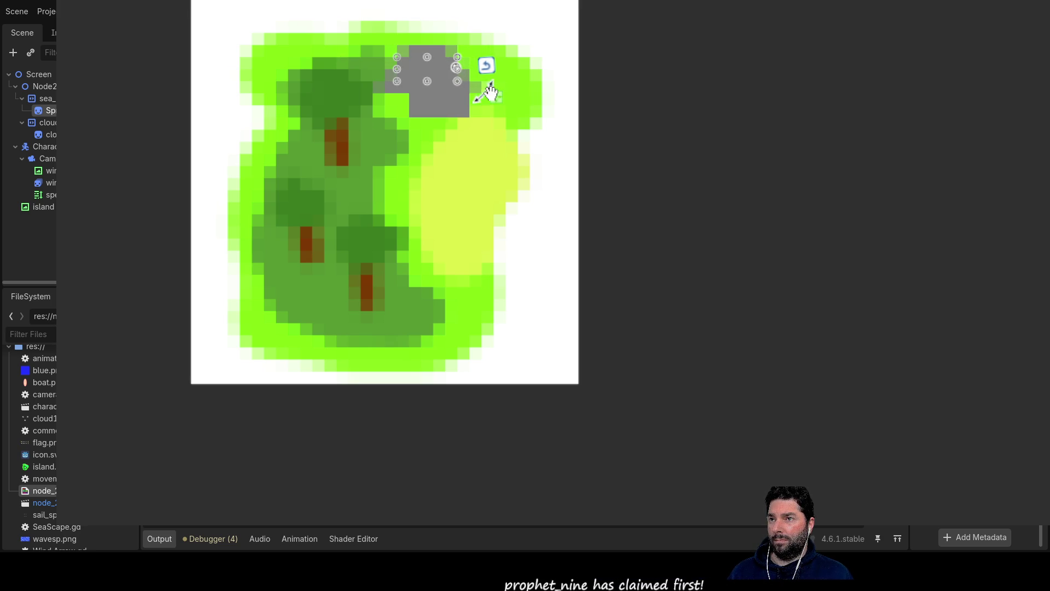
left_click_drag(496, 97, 508, 97)
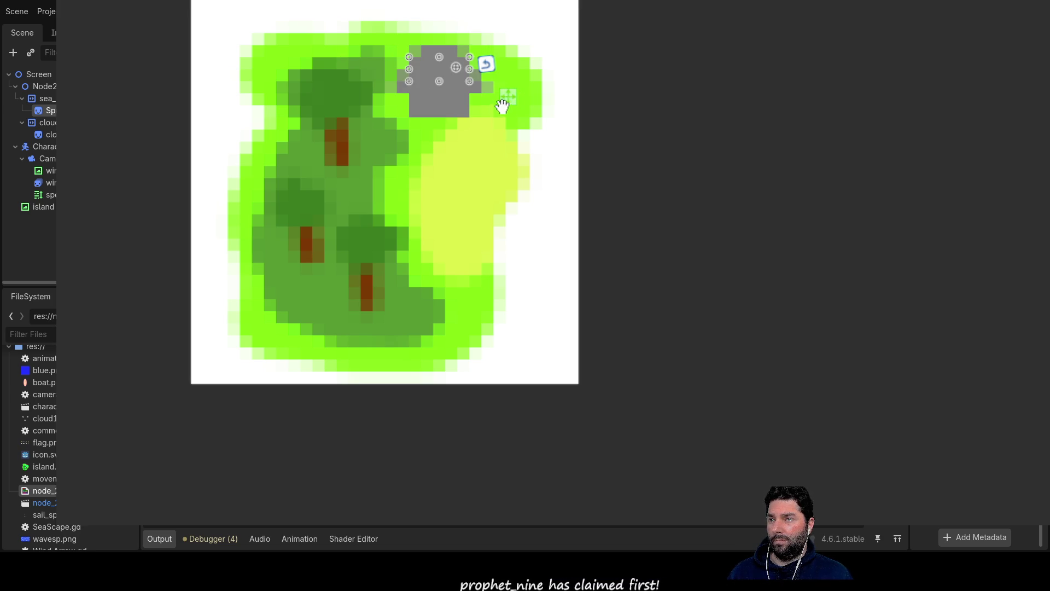
key("ctrl+z")
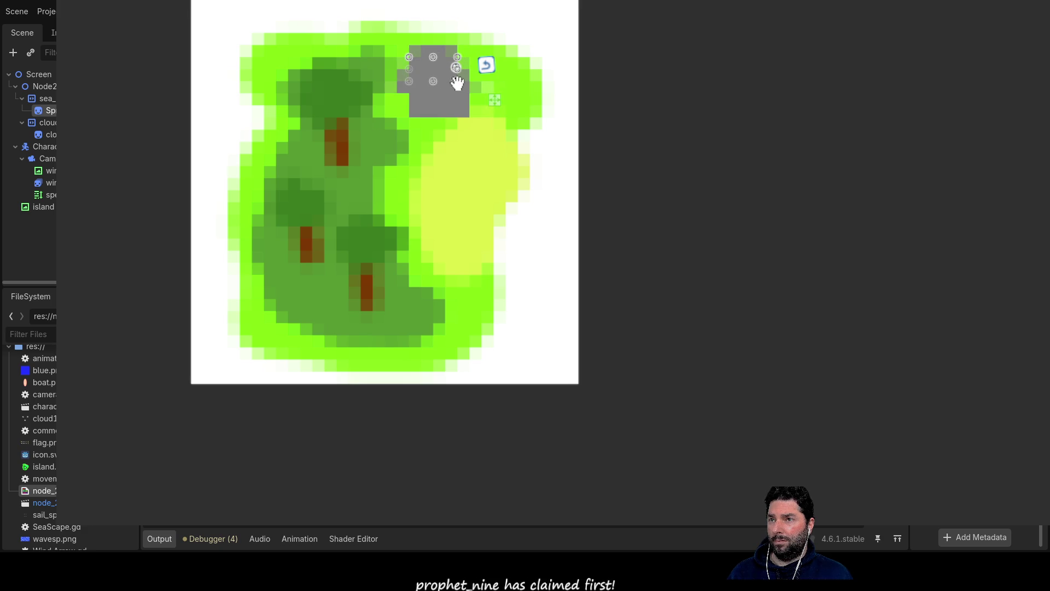
left_click_drag(496, 100, 507, 100)
key("ctrl+z")
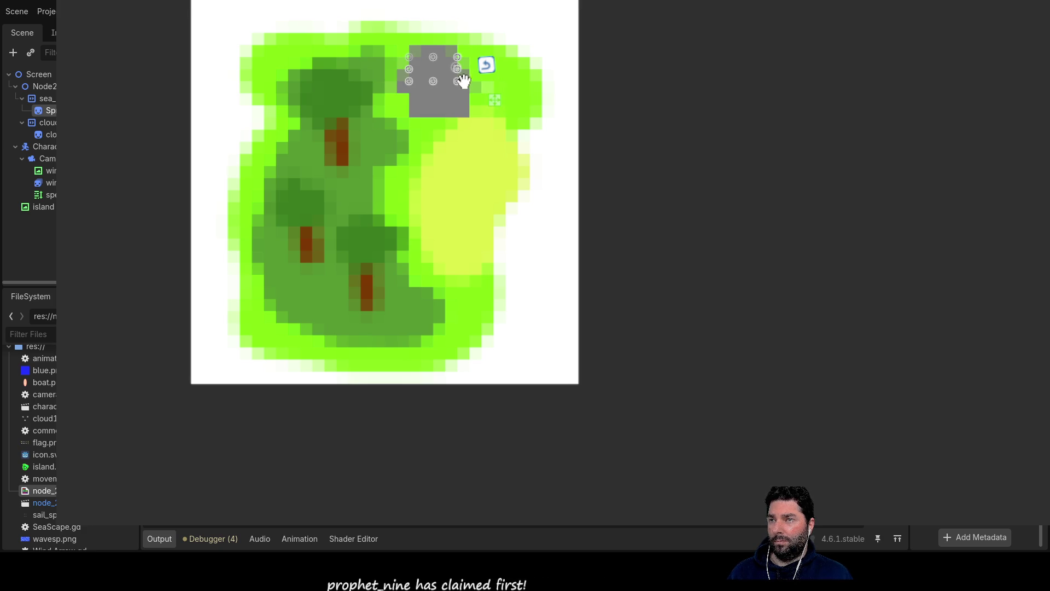
left_click_drag(496, 99, 508, 97)
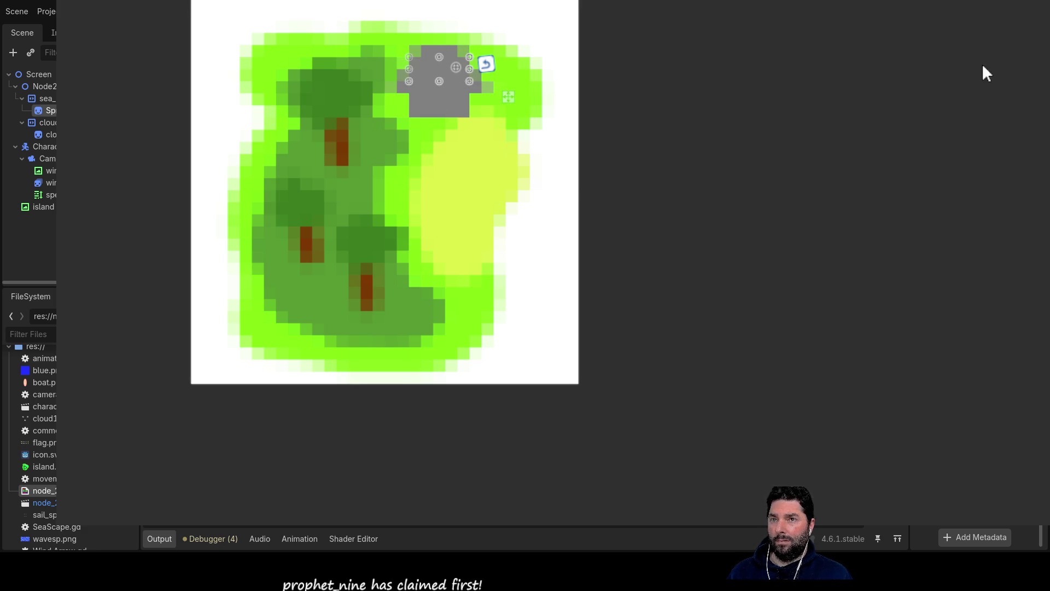
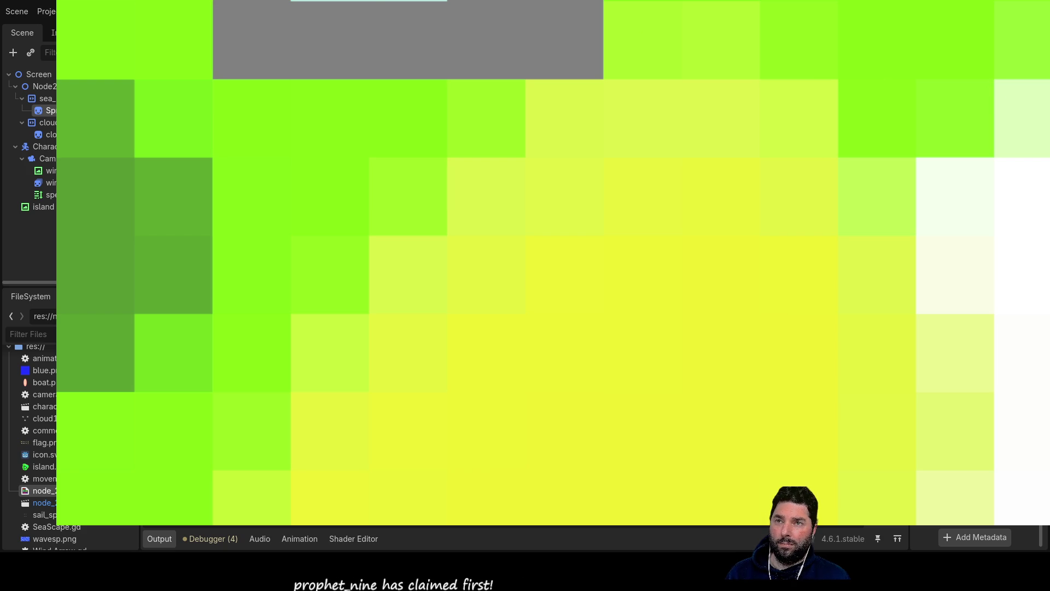
- Paint a brown door pixel on the house and three dark blue roof tiles
left_click(514, 32)
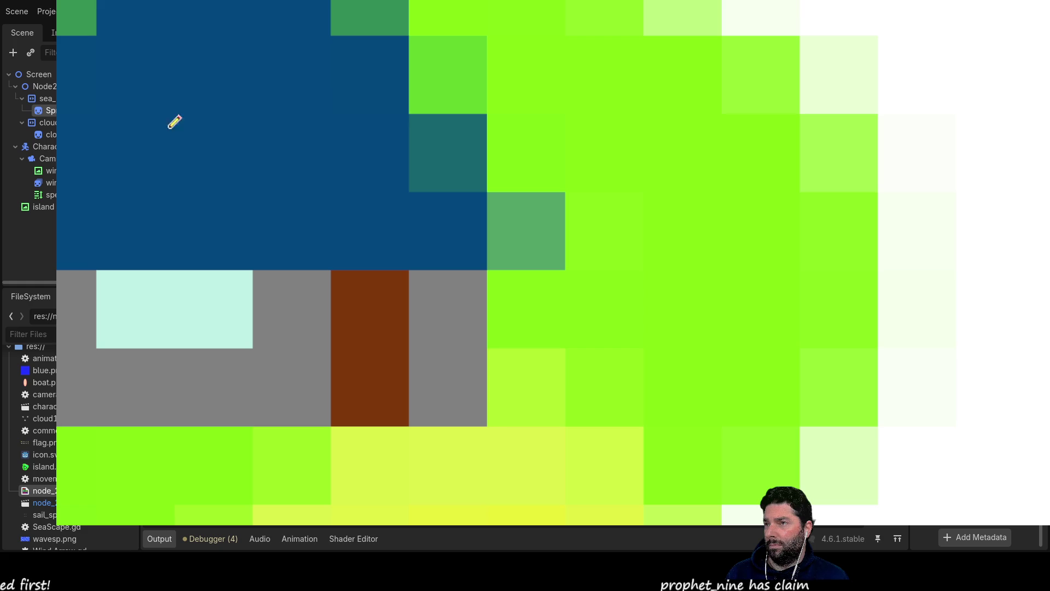
left_click(528, 246)
left_click(464, 153)
left_click(346, 10)
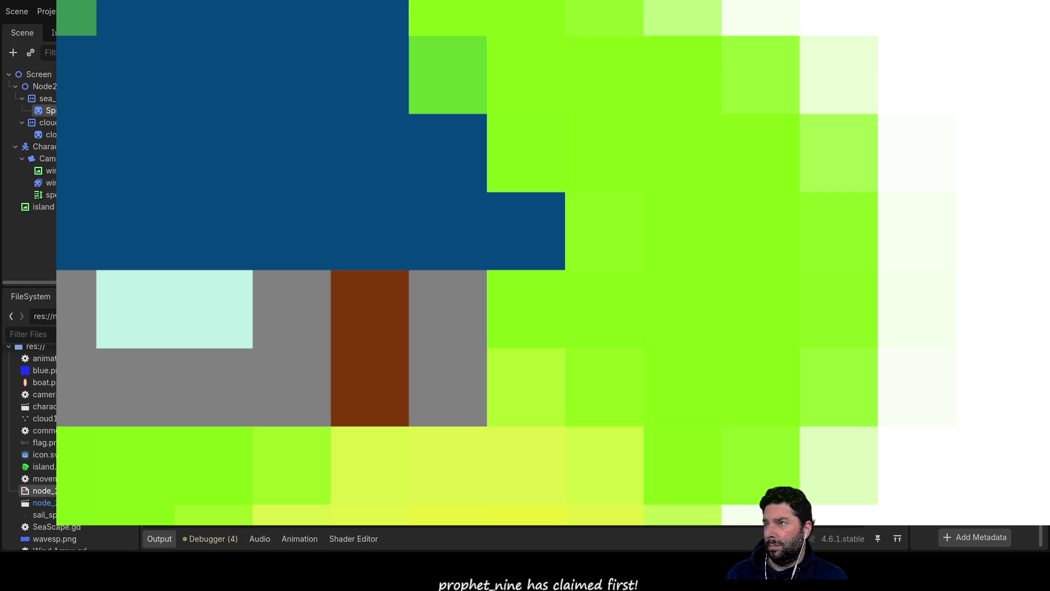
- Repaint four stray roof tiles green so the dark blue roof forms a stepped triangle
left_click(370, 24)
left_click(136, 18)
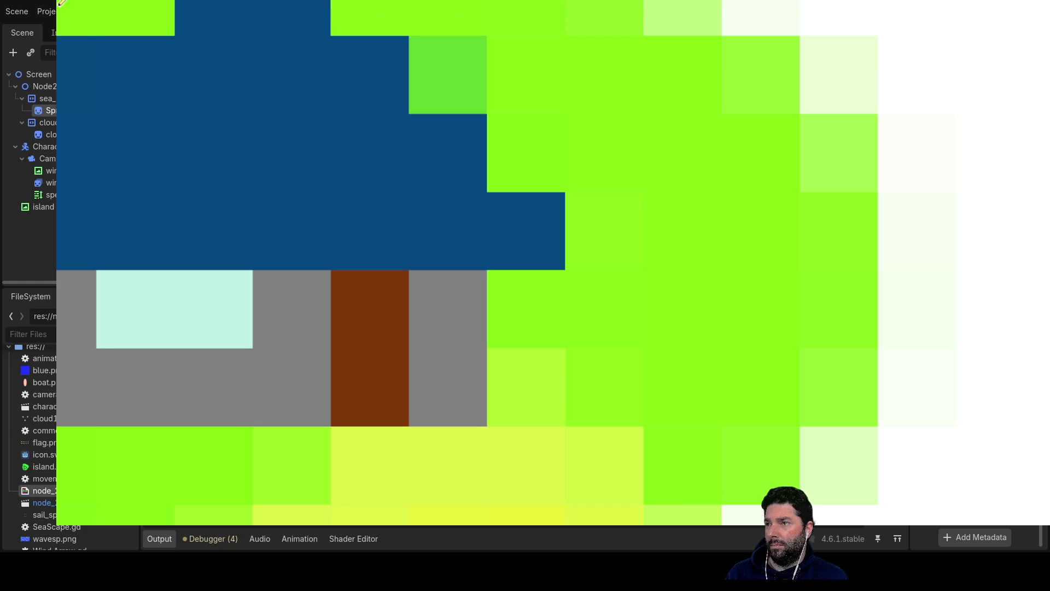
left_click(76, 75)
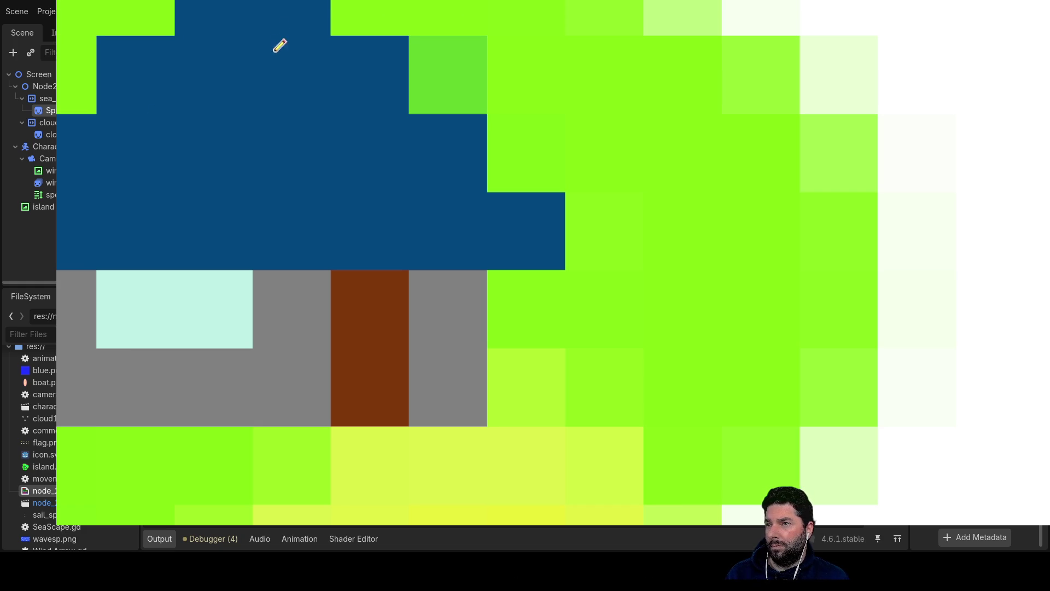
left_click(479, 69)
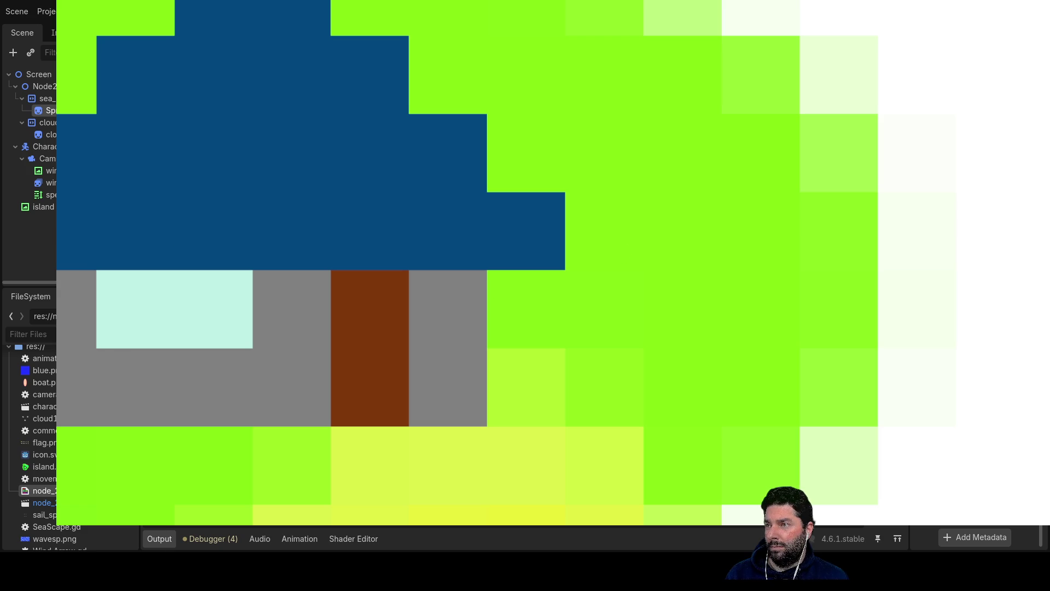
scroll(207, 258, "down", 5)
scroll(255, 262, "up", 3)
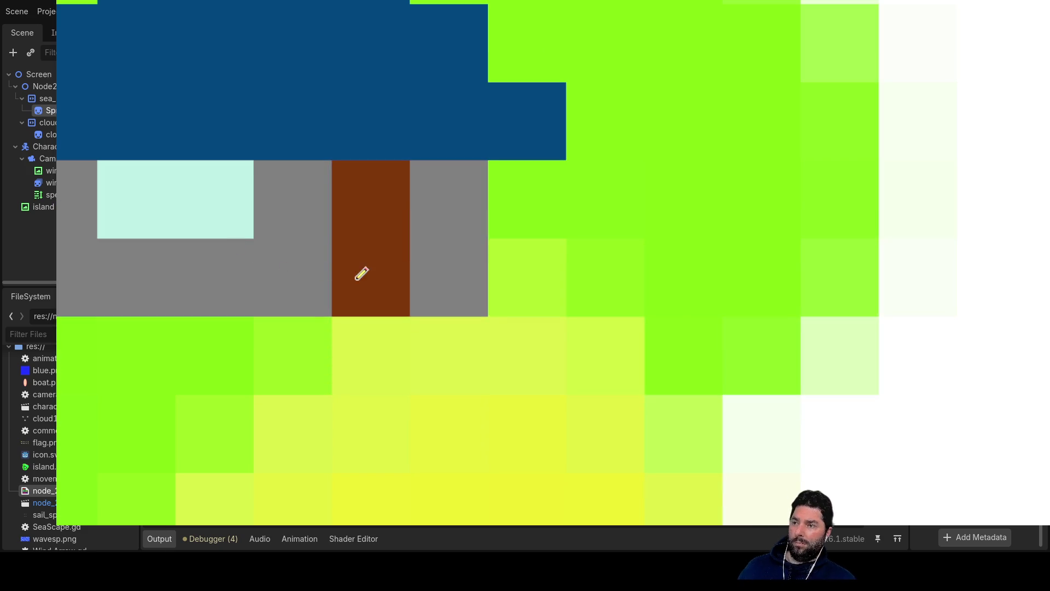
scroll(361, 273, "down", 5)
scroll(467, 347, "down", 2)
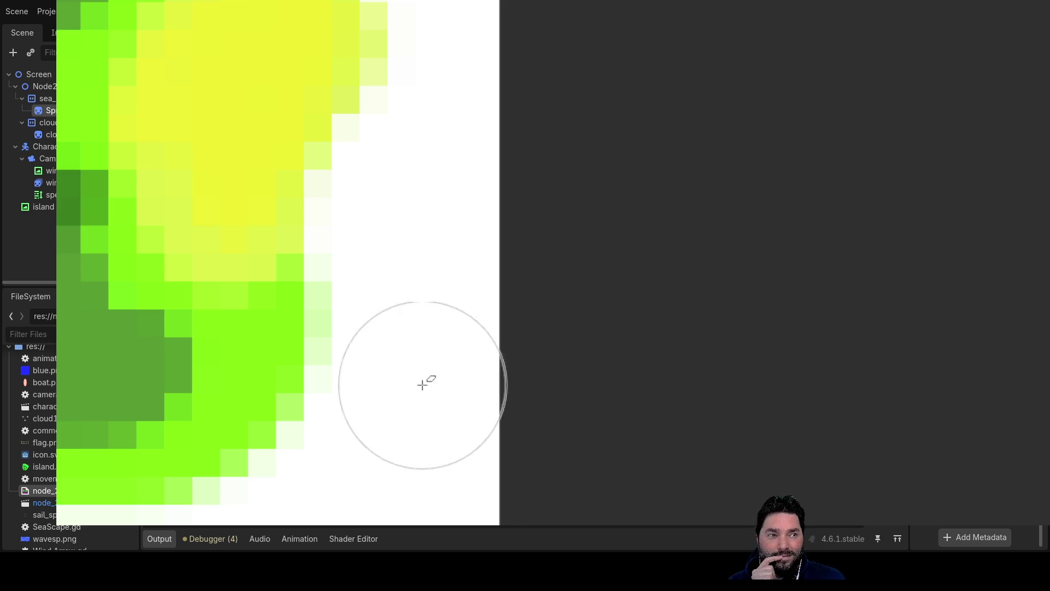
left_click_drag(404, 406, 563, 189)
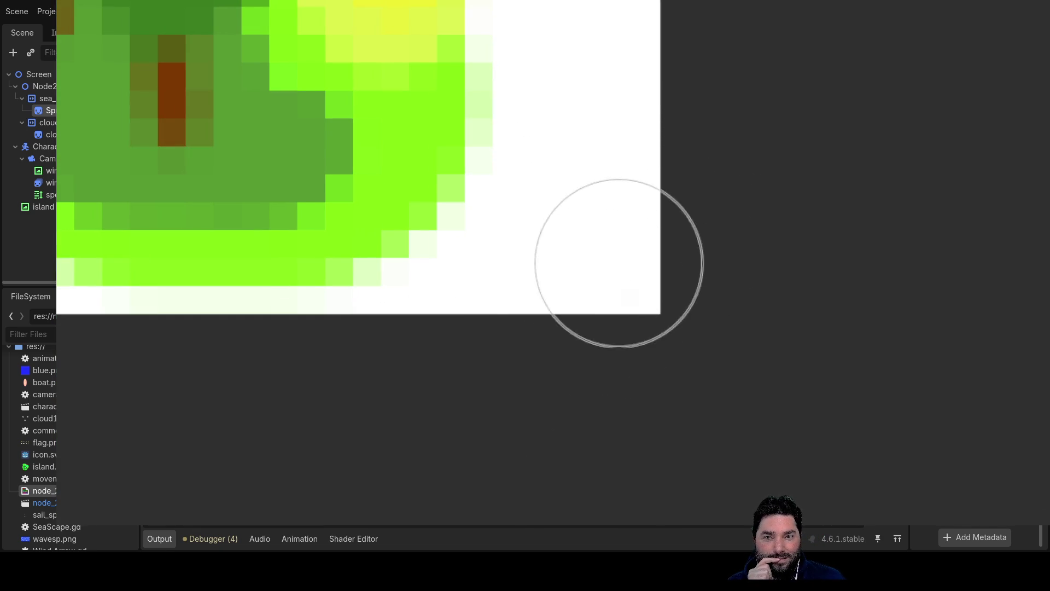
- Erase the white border from the bottom right and up the sprite's right edge to the top
scroll(558, 178, "down", 1)
scroll(558, 178, "up", 8)
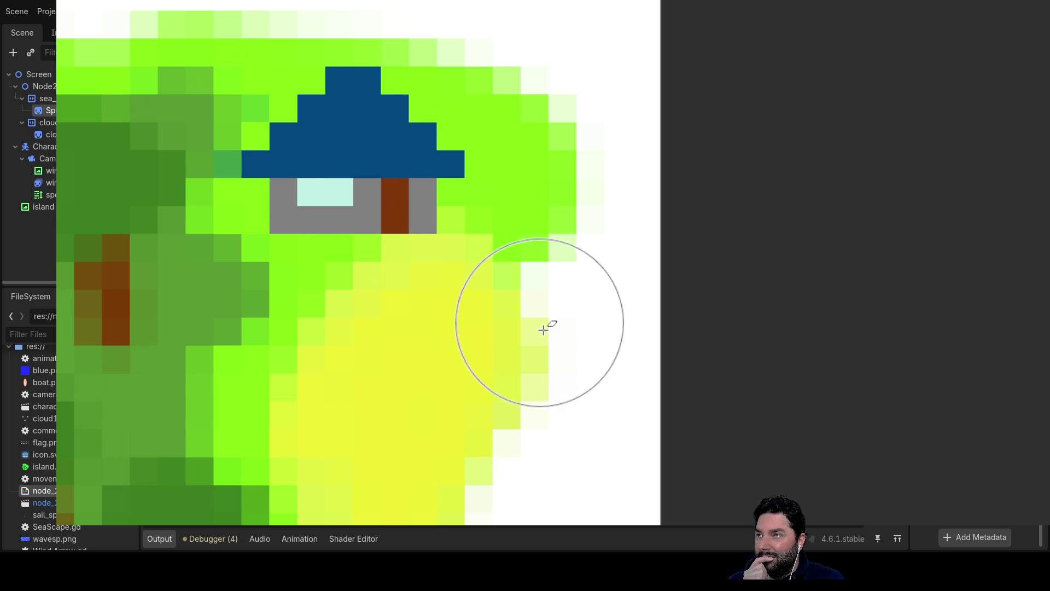
scroll(553, 328, "down", 8)
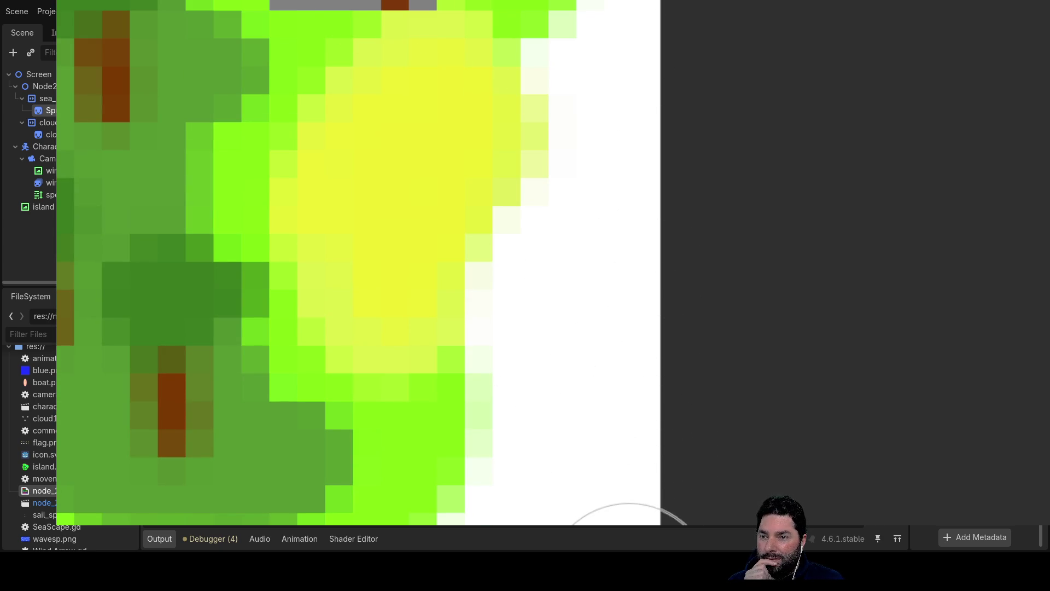
left_click(604, 569)
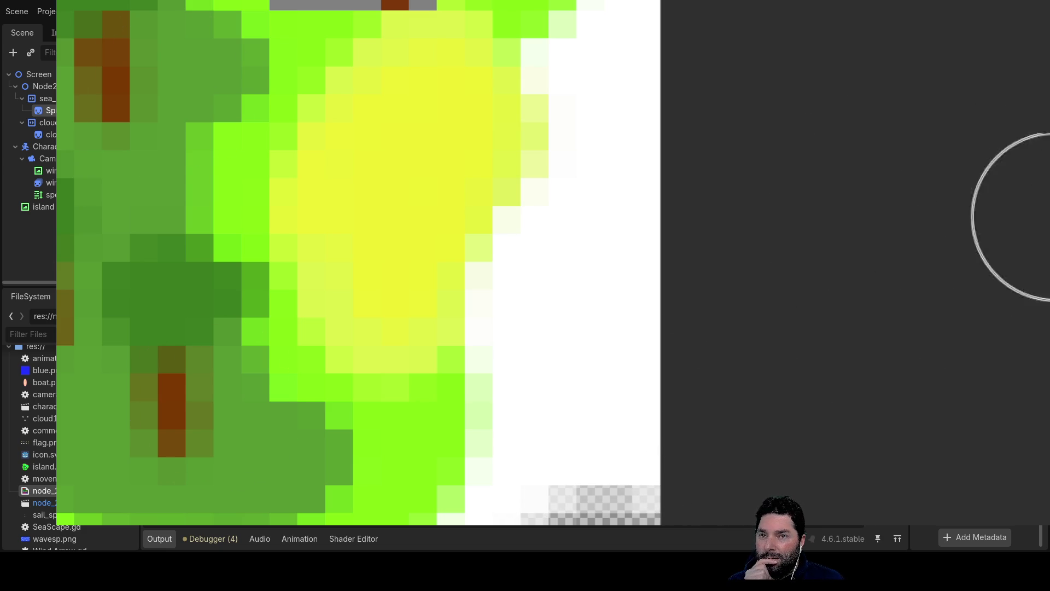
mouse_move(633, 399)
left_mouse_down()
mouse_move(605, 417)
mouse_move(629, 346)
mouse_move(628, 274)
left_mouse_up()
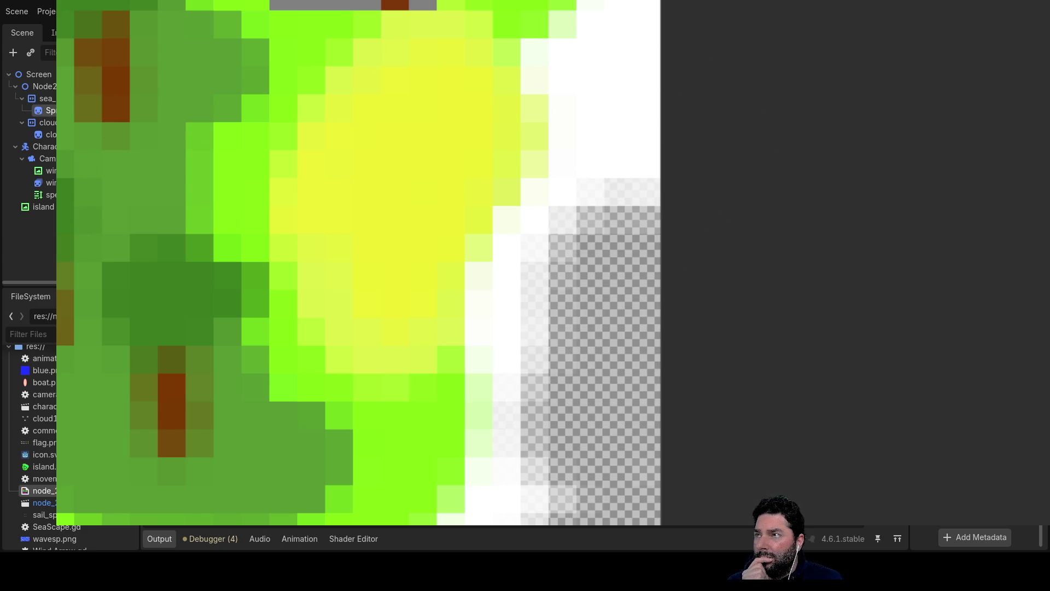
scroll(656, 227, "up", 4)
scroll(661, 303, "down", 2)
scroll(665, 395, "up", 3)
mouse_move(646, 394)
left_mouse_down()
mouse_move(629, 318)
mouse_move(455, 416)
mouse_move(445, 494)
mouse_move(421, 443)
mouse_move(439, 363)
mouse_move(492, 281)
left_mouse_up()
mouse_move(610, 279)
left_mouse_down()
mouse_move(601, 241)
mouse_move(481, 186)
mouse_move(443, 235)
mouse_move(637, 28)
mouse_move(553, 3)
mouse_move(311, 0)
left_mouse_up()
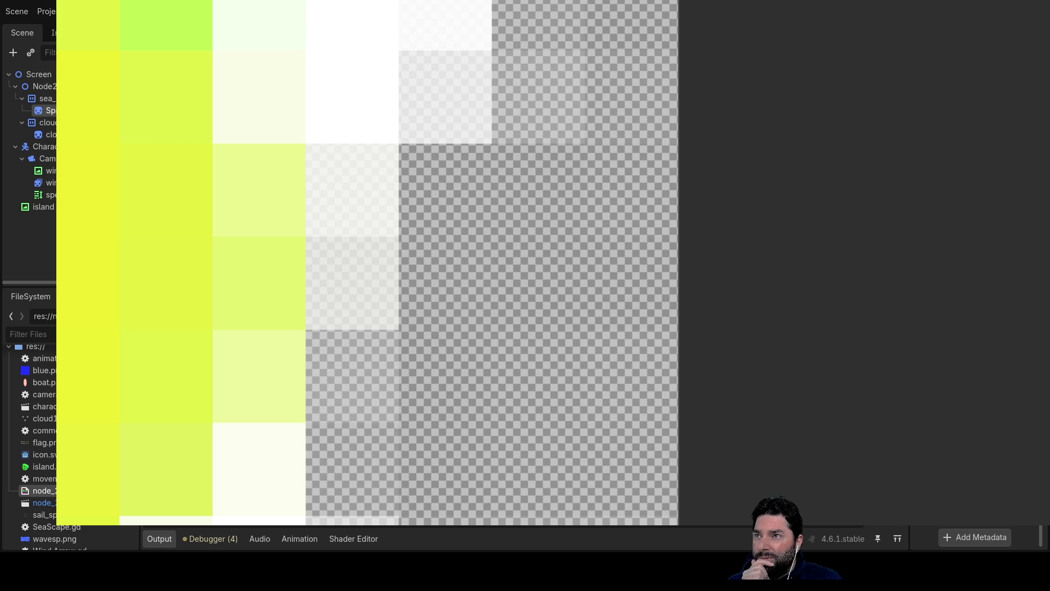
- Clear the remaining pale pixel blocks at the top right and down the right column
scroll(582, 183, "right", 2)
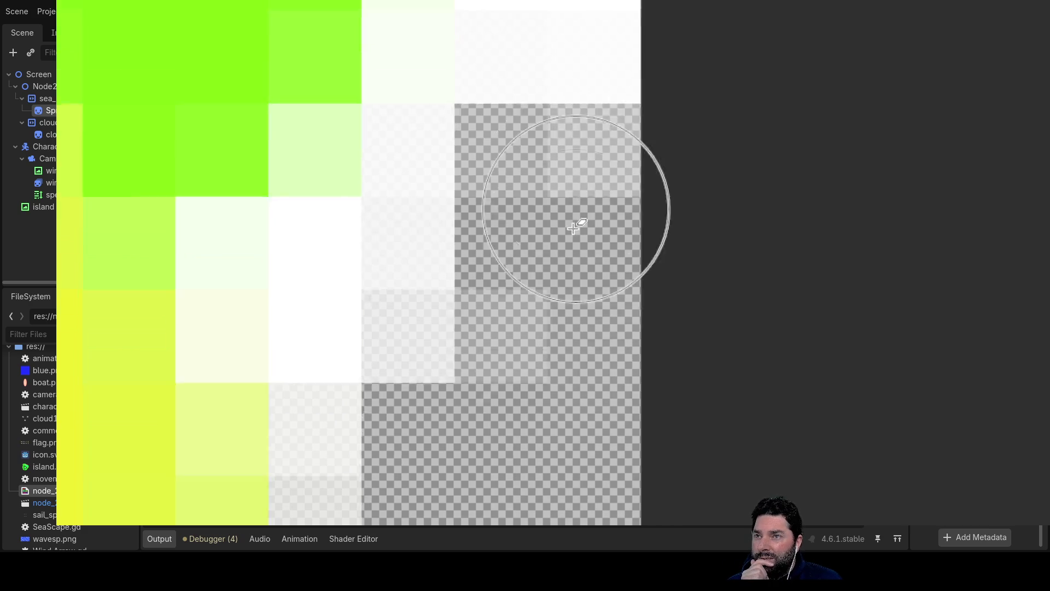
mouse_move(377, 22)
left_mouse_down()
mouse_move(622, 98)
mouse_move(602, 3)
mouse_move(569, 19)
left_mouse_up()
scroll(588, 245, "up", 2)
left_click_drag(589, 244, 579, 1)
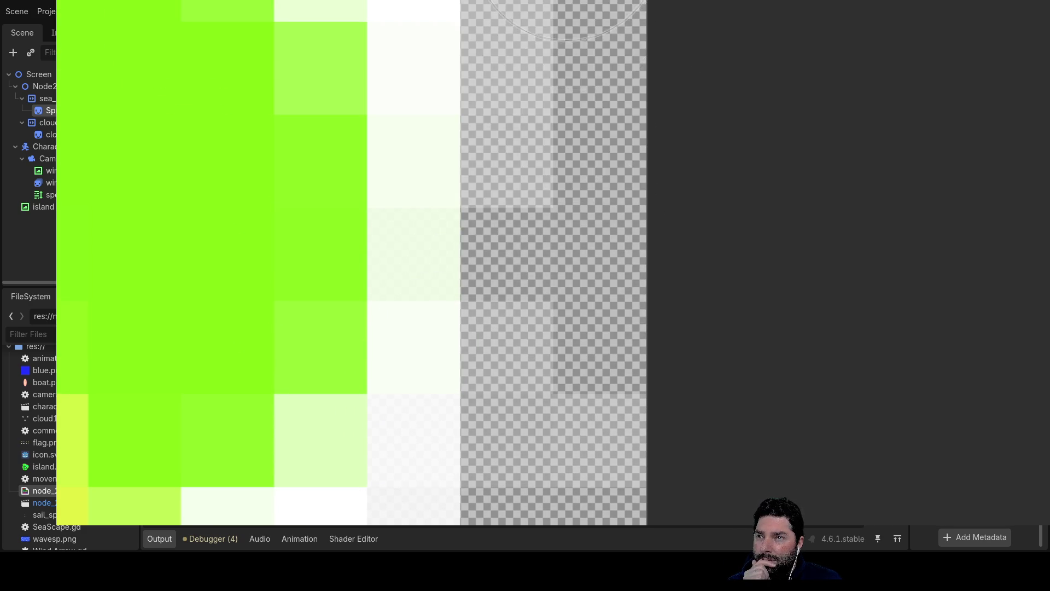
scroll(575, 318, "up", 3)
left_click_drag(575, 318, 574, 6)
scroll(574, 134, "up", 3)
mouse_move(574, 134)
left_mouse_down()
mouse_move(293, 11)
mouse_move(165, 109)
mouse_move(481, 252)
left_mouse_up()
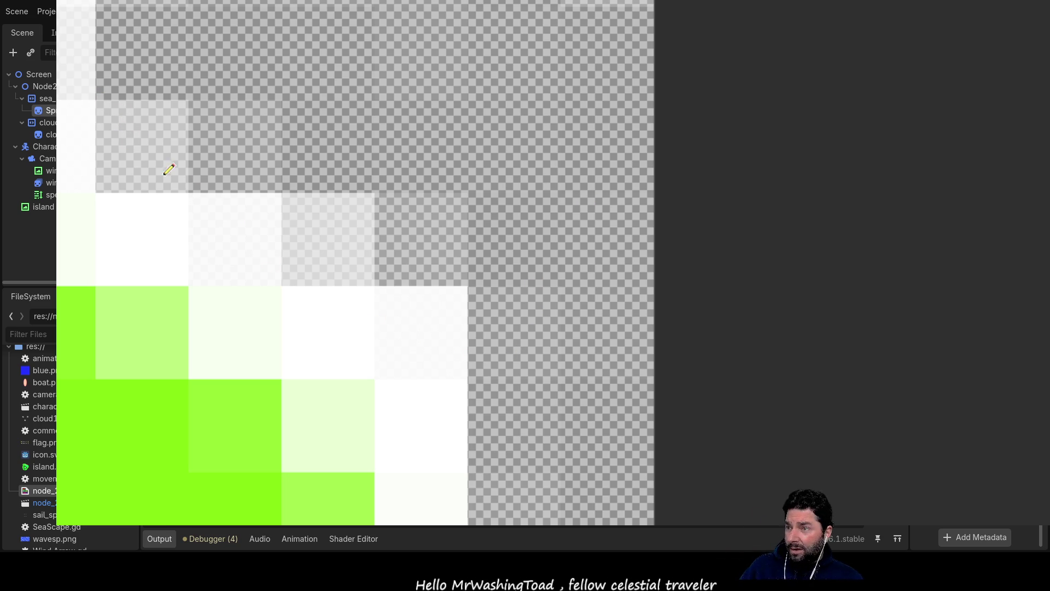
- Erase the white top row of the island sprite from right to left
scroll(361, 200, "down", 3)
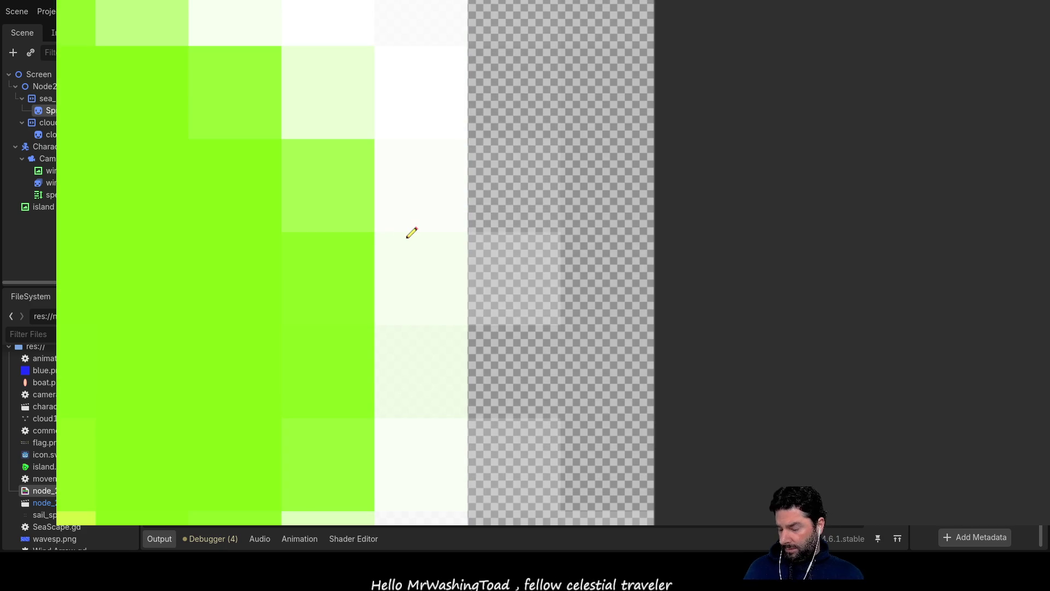
scroll(410, 232, "down", 3)
scroll(414, 213, "down", 3)
scroll(504, 96, "up", 2)
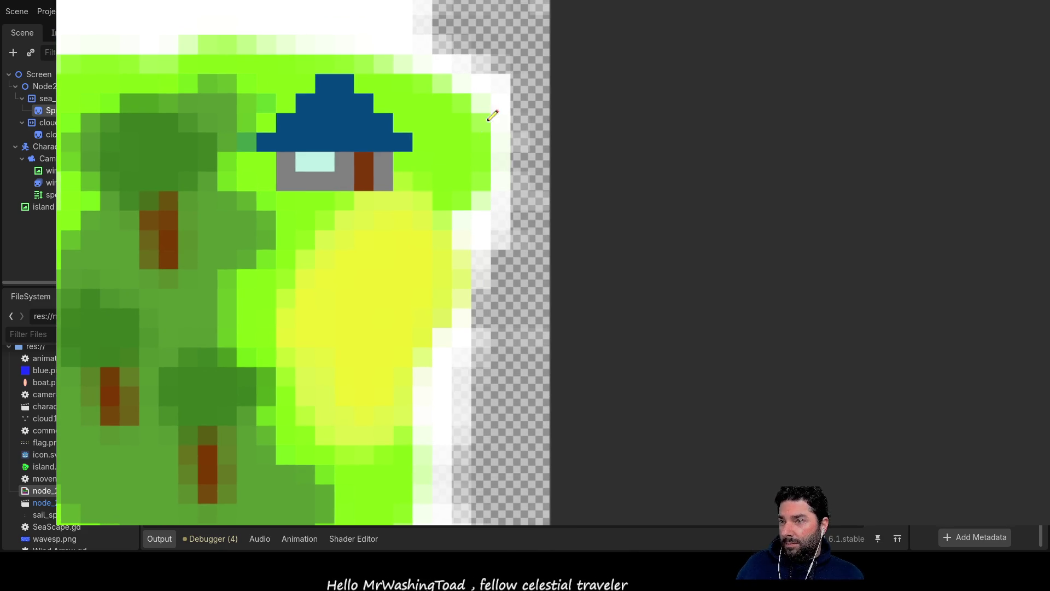
scroll(481, 137, "up", 2)
left_click_drag(293, 5, 399, 90)
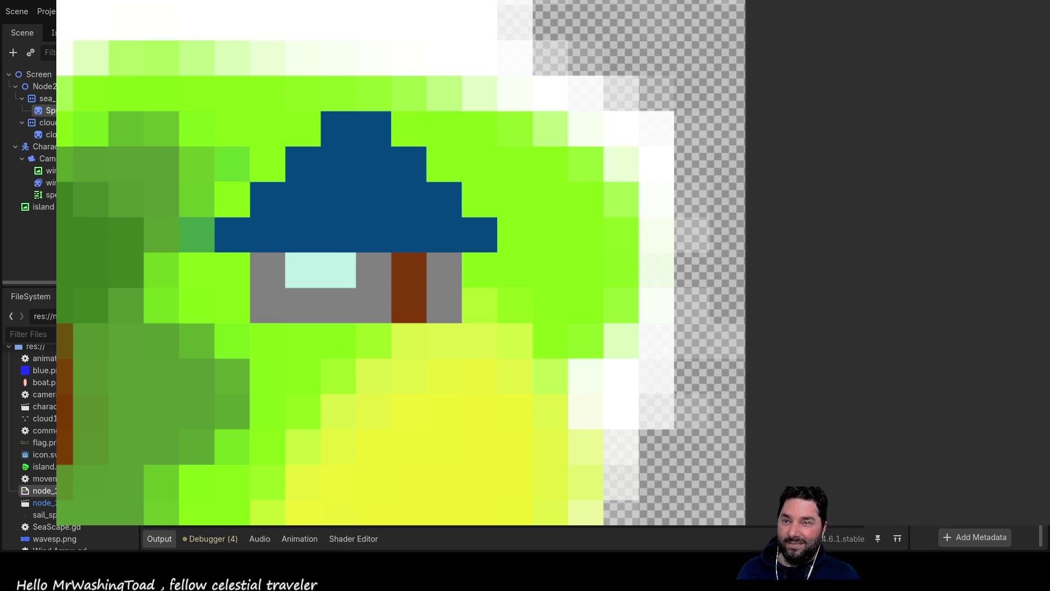
left_click_drag(551, 3, 60, 5)
scroll(567, 22, "left", 5)
mouse_move(566, 22)
left_mouse_down()
mouse_move(481, 35)
mouse_move(127, 27)
mouse_move(284, 77)
mouse_move(164, 77)
mouse_move(176, 322)
mouse_move(238, 110)
left_mouse_up()
scroll(236, 271, "down", 1)
scroll(165, 208, "right", 2)
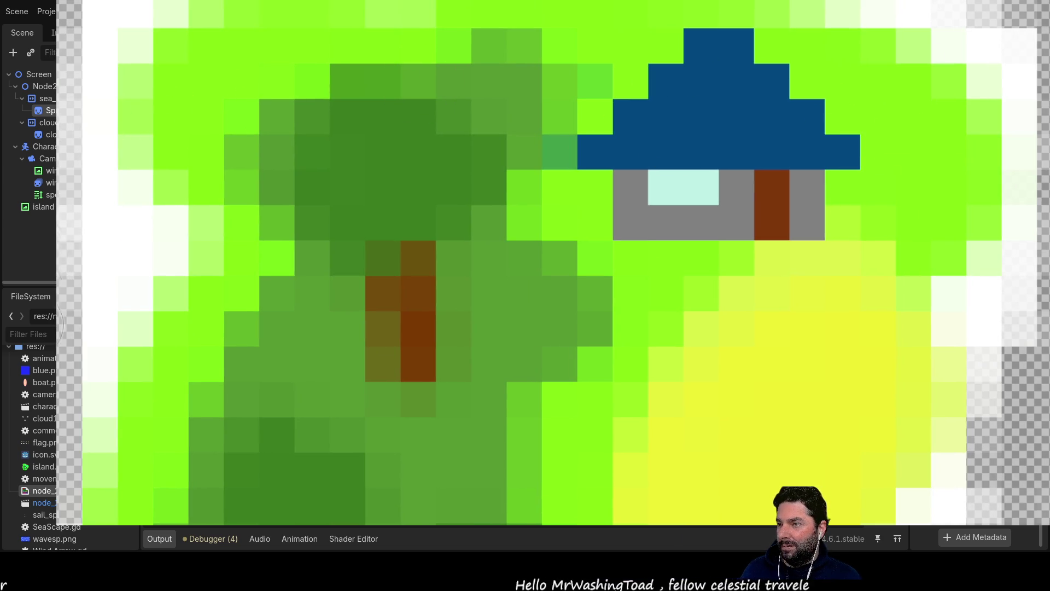
- Erase the pale pixels along the left edge, the right side and the top rows
scroll(65, 273, "down", 2)
mouse_move(99, 345)
left_mouse_down()
mouse_move(128, 123)
mouse_move(139, 394)
mouse_move(164, 493)
mouse_move(229, 492)
mouse_move(157, 528)
mouse_move(908, 528)
mouse_move(1023, 487)
mouse_move(1028, 391)
mouse_move(867, 528)
mouse_move(1028, 326)
mouse_move(539, 419)
left_mouse_up()
mouse_move(516, 344)
left_mouse_down()
mouse_move(492, 258)
mouse_move(495, 120)
mouse_move(540, 222)
mouse_move(465, 323)
mouse_move(552, 175)
mouse_move(572, 60)
mouse_move(566, 22)
left_mouse_up()
mouse_move(651, 254)
left_mouse_down()
mouse_move(481, 375)
mouse_move(377, 263)
mouse_move(383, 165)
mouse_move(481, 97)
mouse_move(438, 82)
mouse_move(416, 33)
mouse_move(416, 235)
mouse_move(457, 335)
mouse_move(329, 273)
mouse_move(142, 235)
mouse_move(60, 241)
left_mouse_up()
scroll(61, 241, "left", 5)
scroll(394, 206, "left", 5)
mouse_move(394, 207)
left_mouse_down()
mouse_move(317, 246)
mouse_move(197, 241)
mouse_move(172, 317)
mouse_move(230, 322)
mouse_move(132, 437)
mouse_move(164, 493)
mouse_move(235, 520)
mouse_move(115, 522)
left_mouse_up()
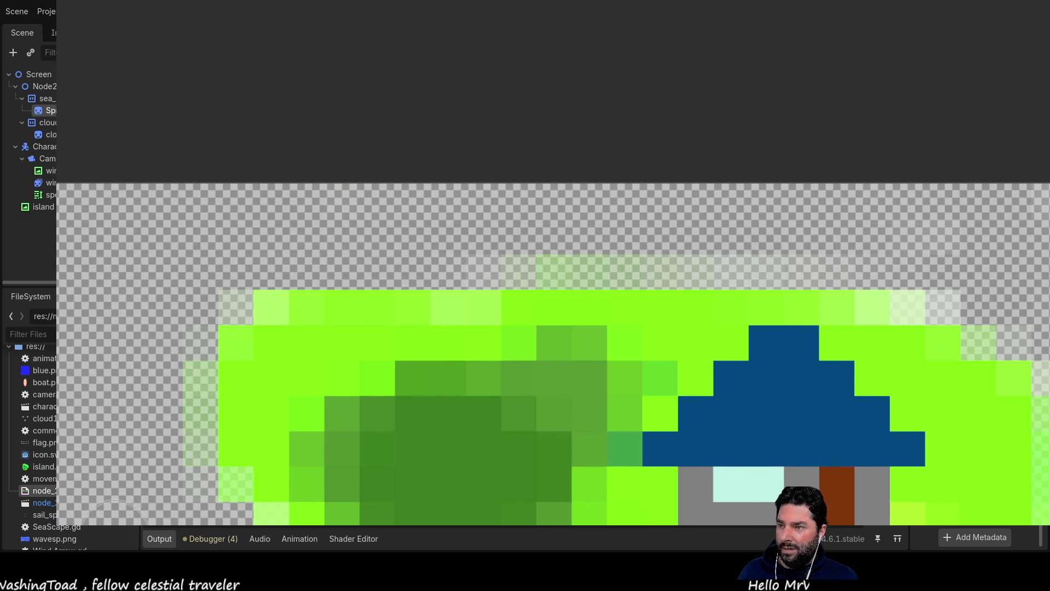
- Clear the remaining light pixels down the left edge, along the bottom and the lower-right column
scroll(140, 141, "down", 5)
scroll(182, 168, "down", 3)
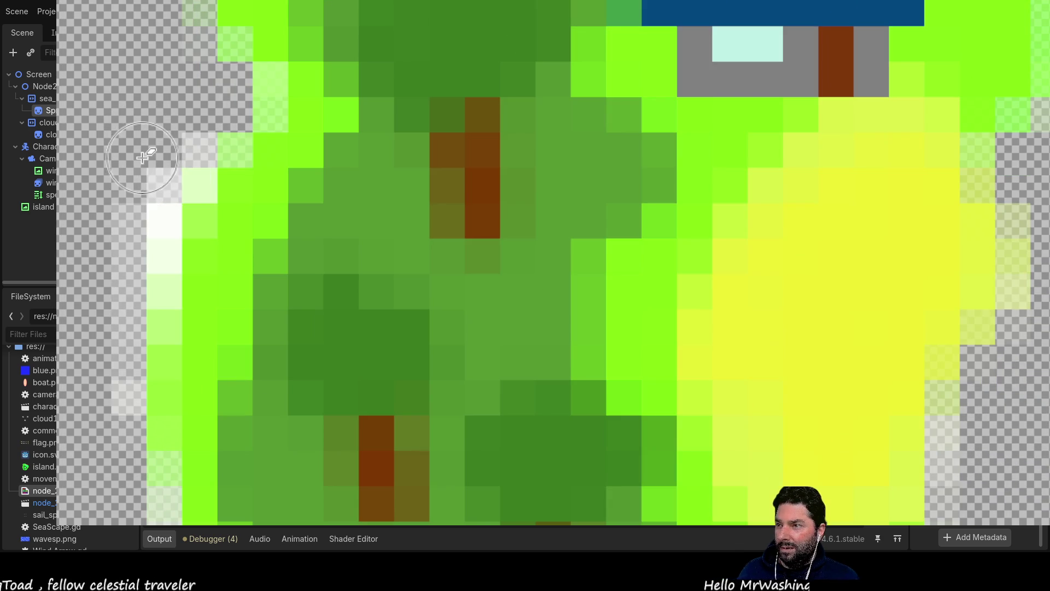
mouse_move(191, 181)
left_mouse_down()
mouse_move(137, 241)
mouse_move(137, 460)
mouse_move(156, 525)
left_mouse_up()
scroll(137, 148, "down", 6)
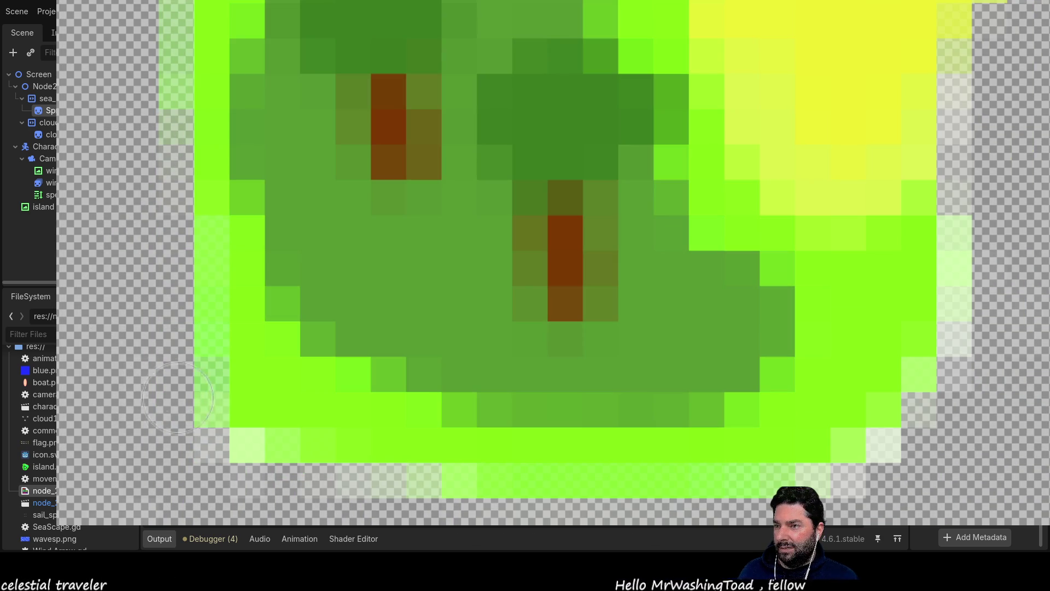
left_click_drag(238, 466, 485, 534)
left_click_drag(960, 426, 960, 247)
mouse_move(921, 389)
left_mouse_down()
mouse_move(902, 459)
mouse_move(852, 470)
left_mouse_up()
mouse_move(423, 476)
left_mouse_down()
mouse_move(351, 470)
mouse_move(181, 426)
mouse_move(189, 375)
mouse_move(132, 150)
mouse_move(188, 376)
mouse_move(236, 230)
mouse_move(180, 82)
mouse_move(181, 357)
left_mouse_up()
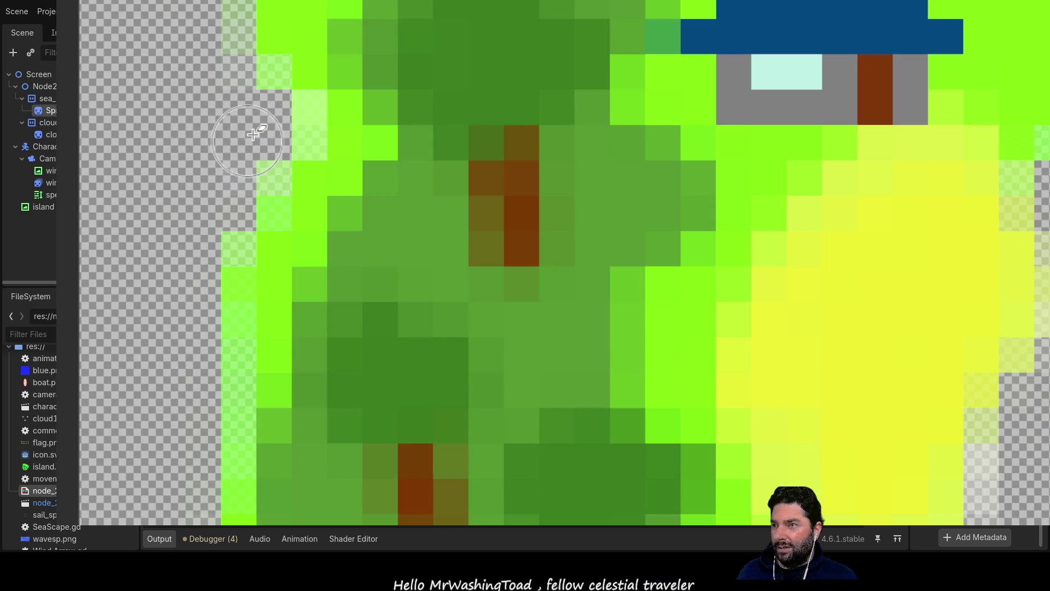
scroll(229, 219, "up", 3)
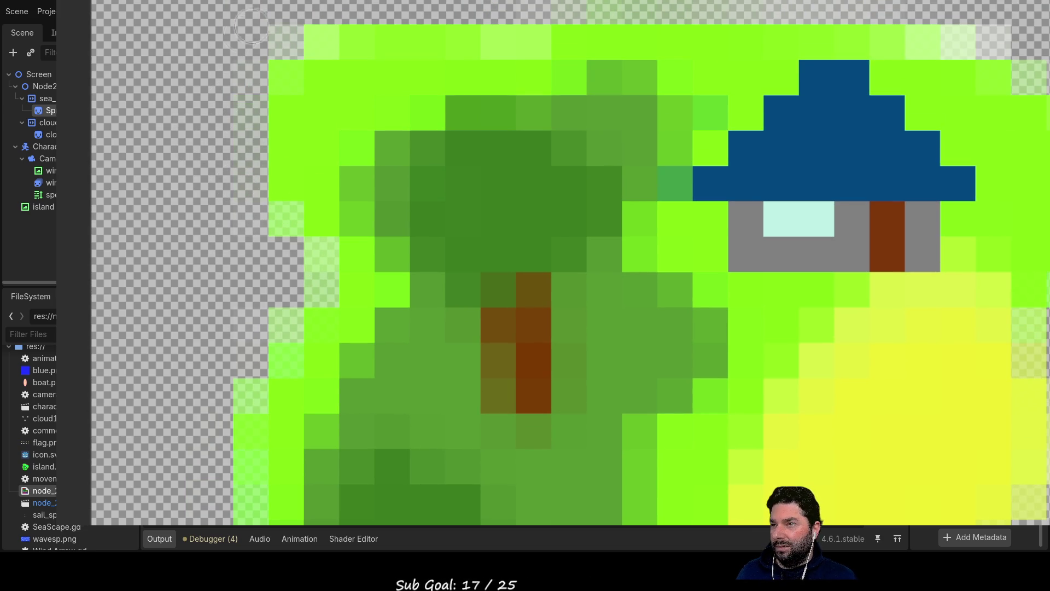
key("ctrl+0")
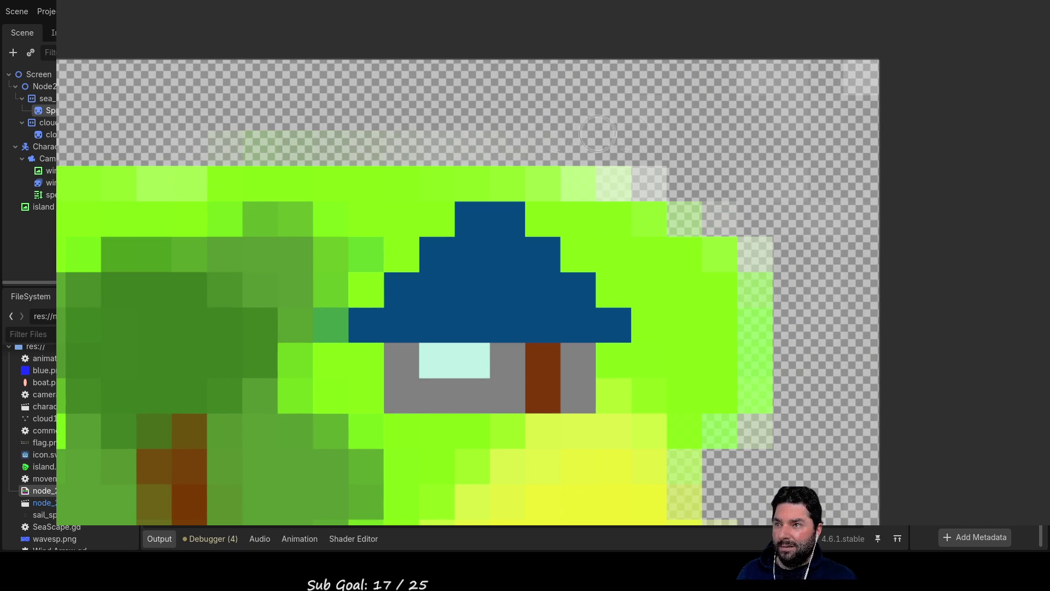
- Erase the last pale green pixels on the top-right edge and select the whole image
mouse_move(620, 174)
left_mouse_down()
mouse_move(662, 176)
mouse_move(722, 216)
left_mouse_up()
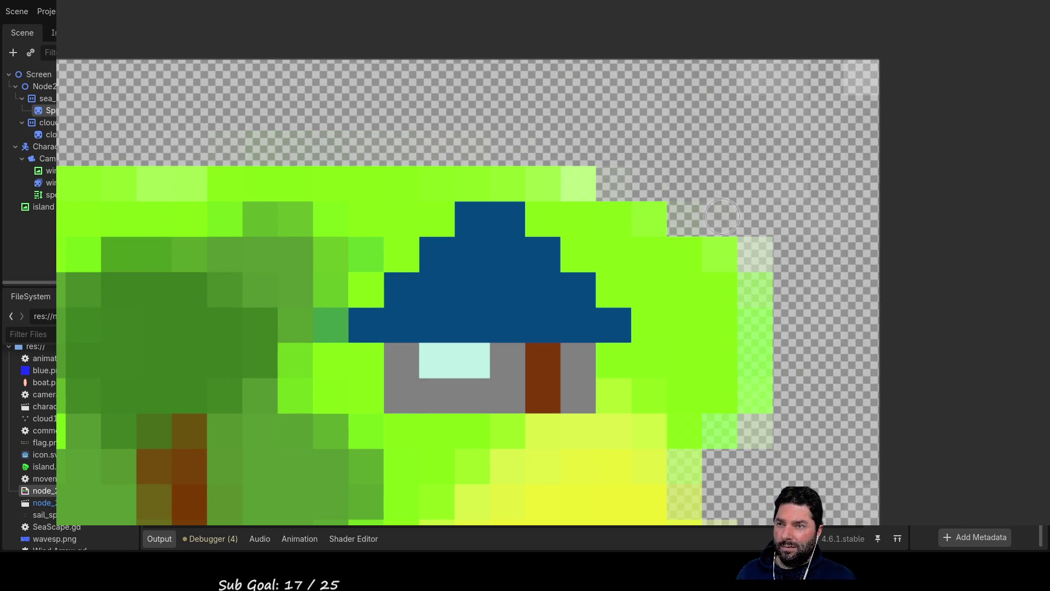
left_click_drag(759, 247, 758, 253)
left_click_drag(776, 432, 762, 434)
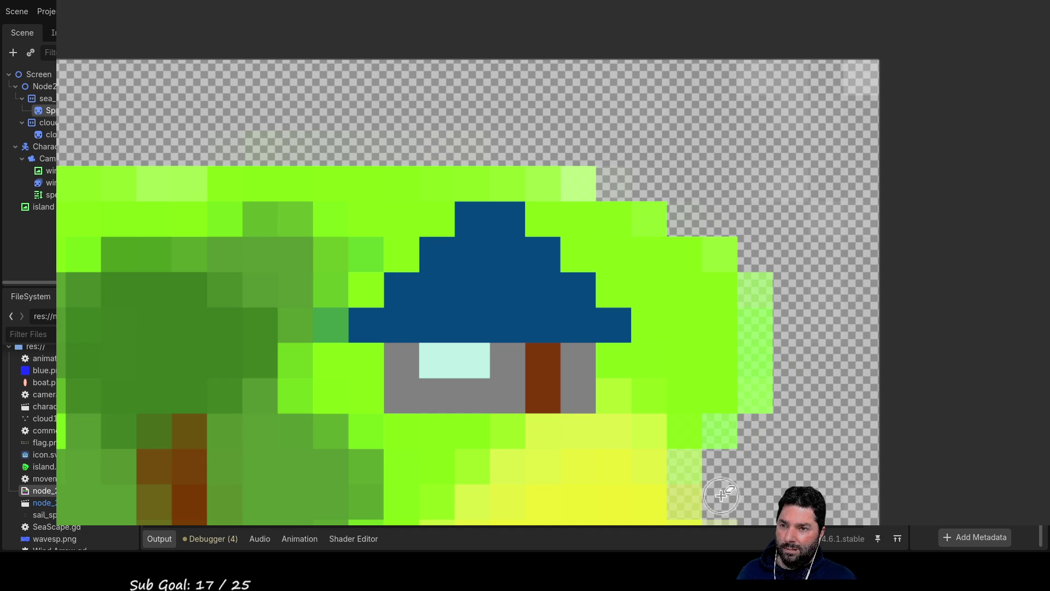
scroll(561, 175, "down", 5)
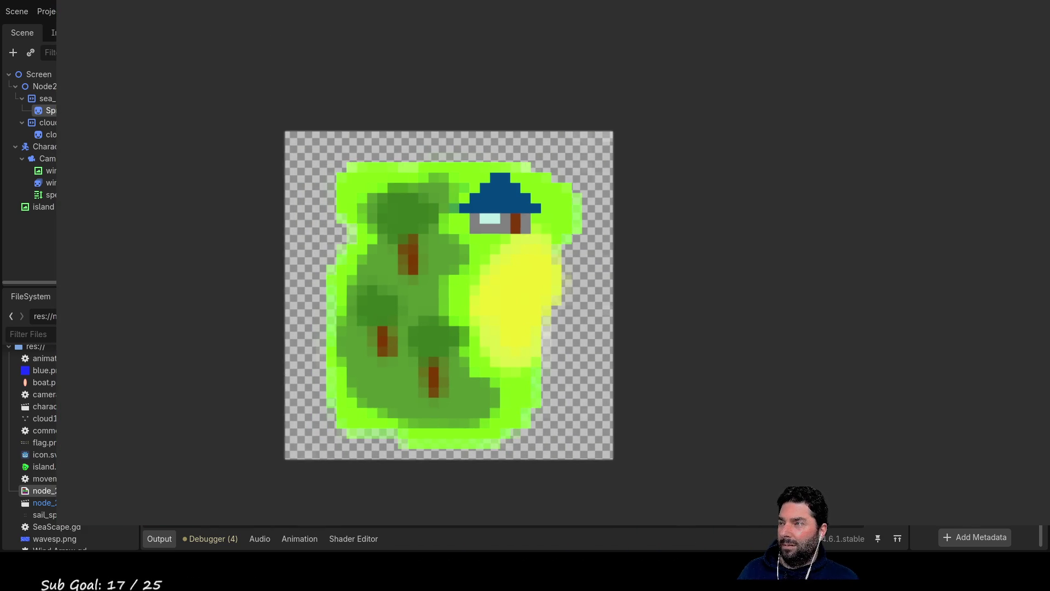
key("ctrl+a")
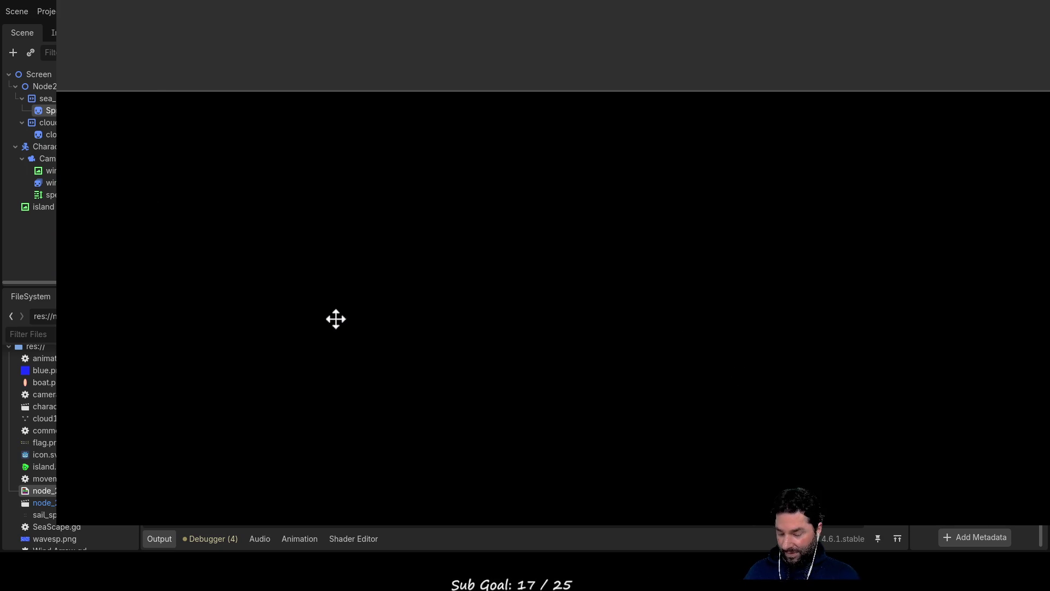
- Move the island sprite, deselect it, and bucket-fill the empty background light blue
mouse_move(65, 201)
left_mouse_down()
mouse_move(235, 202)
mouse_move(239, 227)
mouse_move(277, 226)
mouse_move(277, 203)
left_mouse_up()
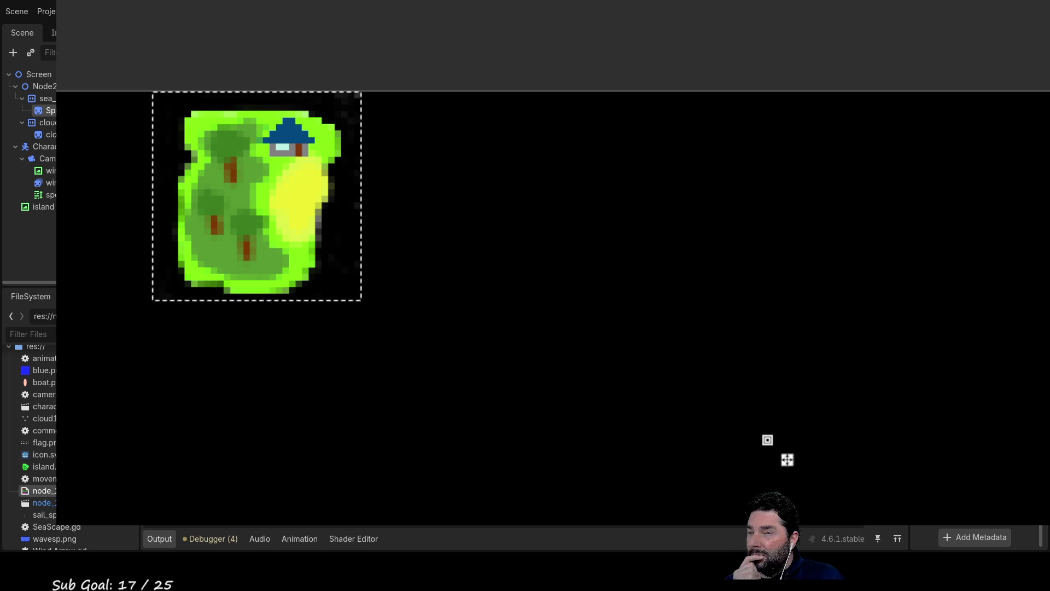
left_click(608, 322)
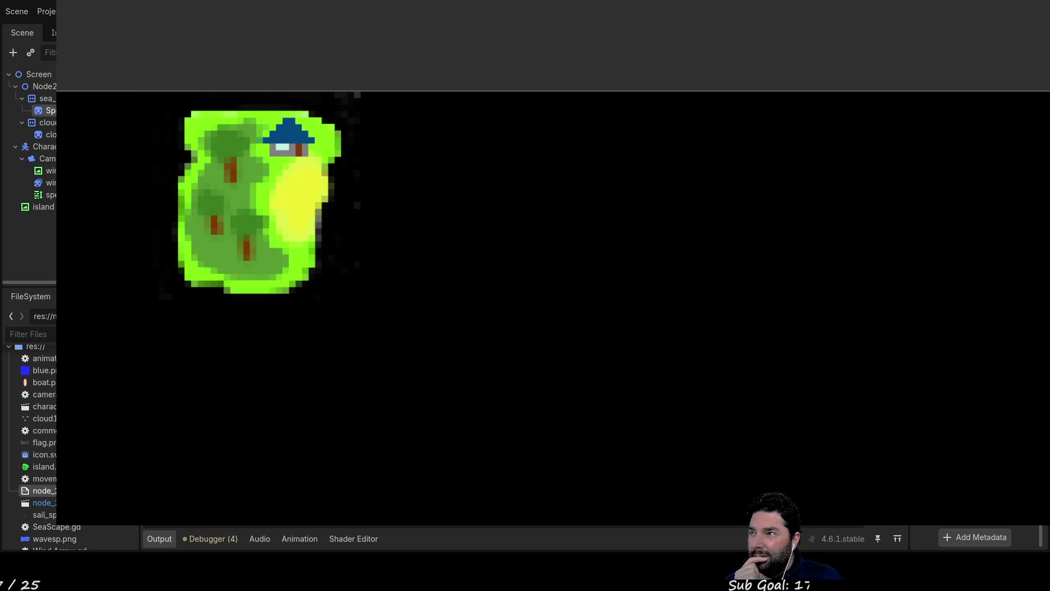
left_click(554, 406)
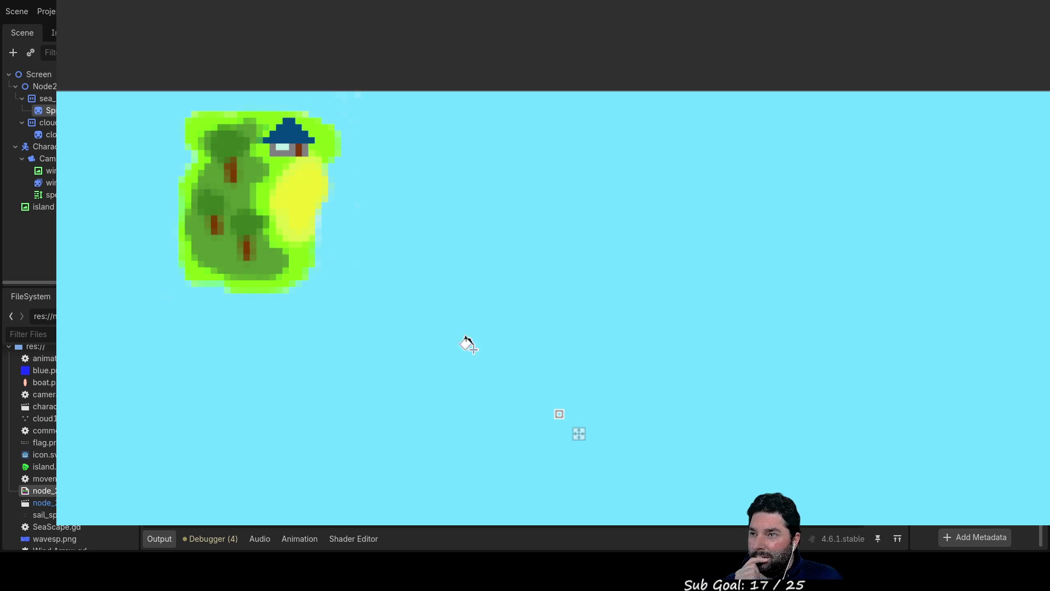
- Compare with and without the fill, undo it to keep transparency, and show a black backdrop
key("ctrl+z")
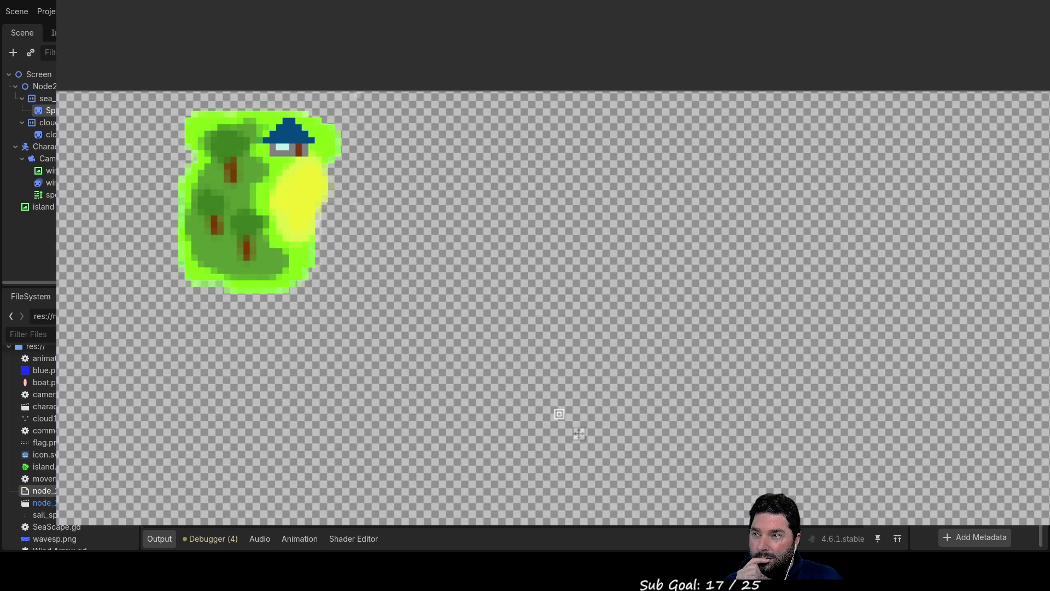
key("ctrl+shift+z")
key("ctrl+z")
key("ctrl+shift+z")
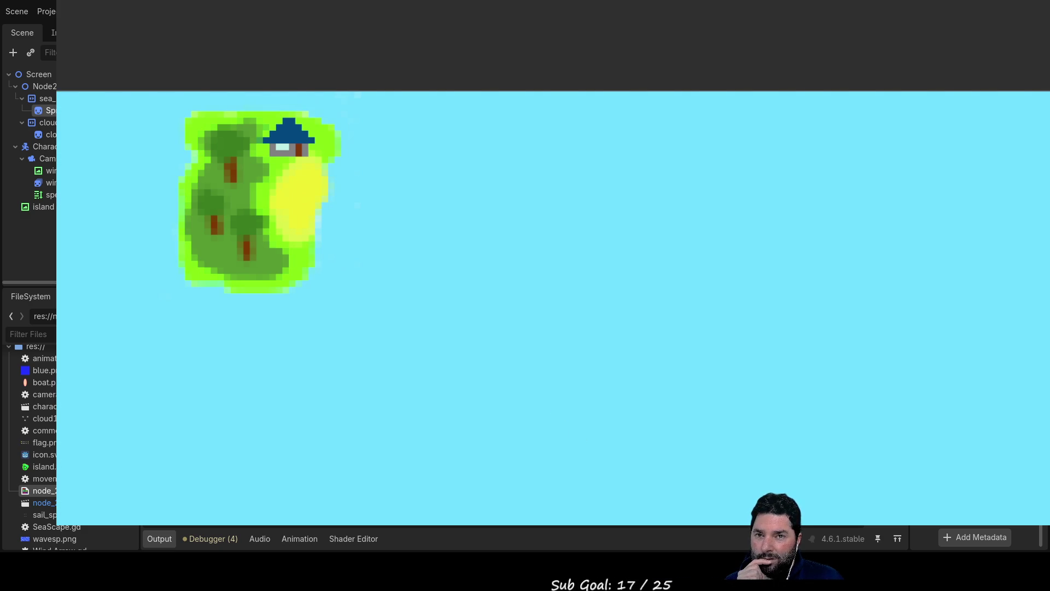
key("ctrl+z")
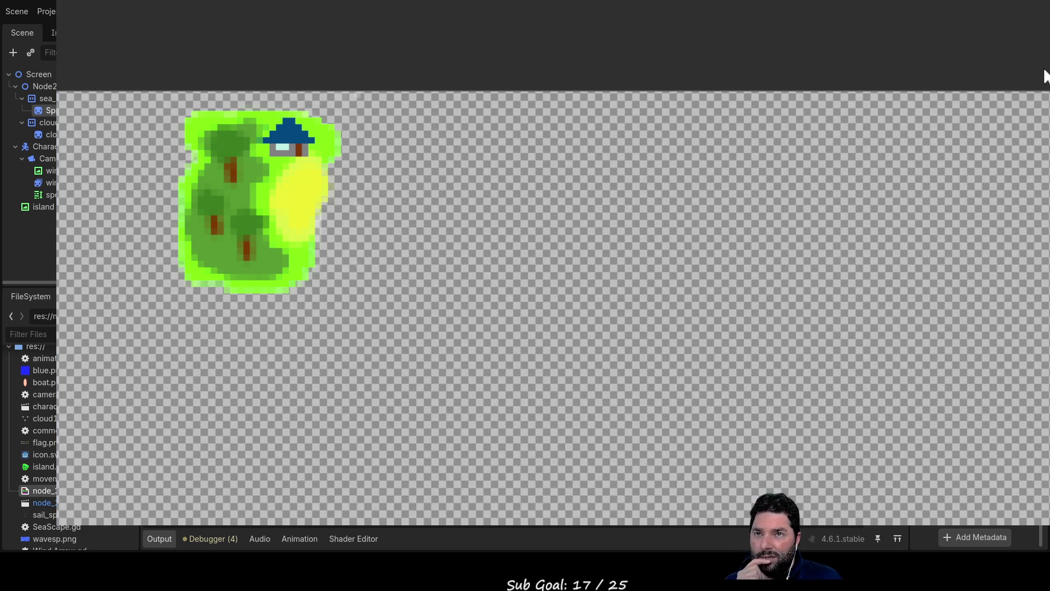
left_click(813, 427)
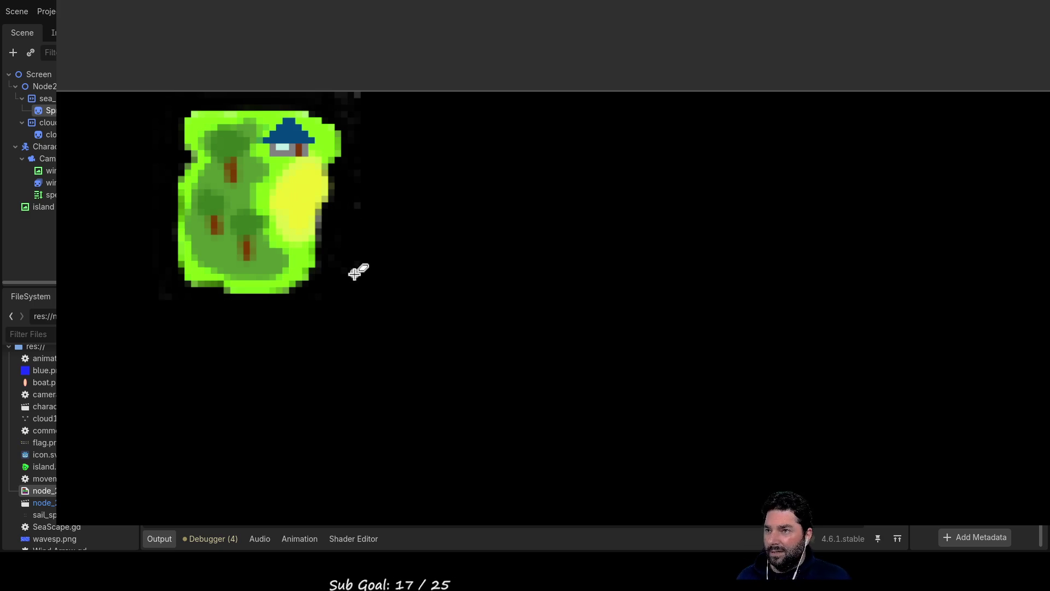
- Zoom in on the island's sand patch against the black backdrop
scroll(359, 272, "up", 3)
scroll(355, 275, "up", 2)
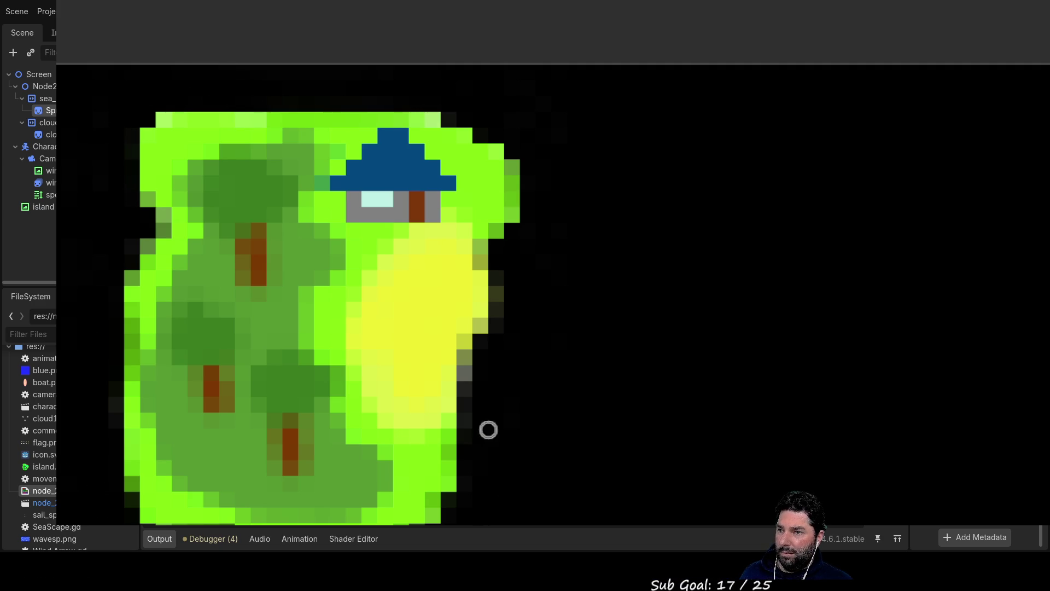
scroll(301, 341, "up", 2)
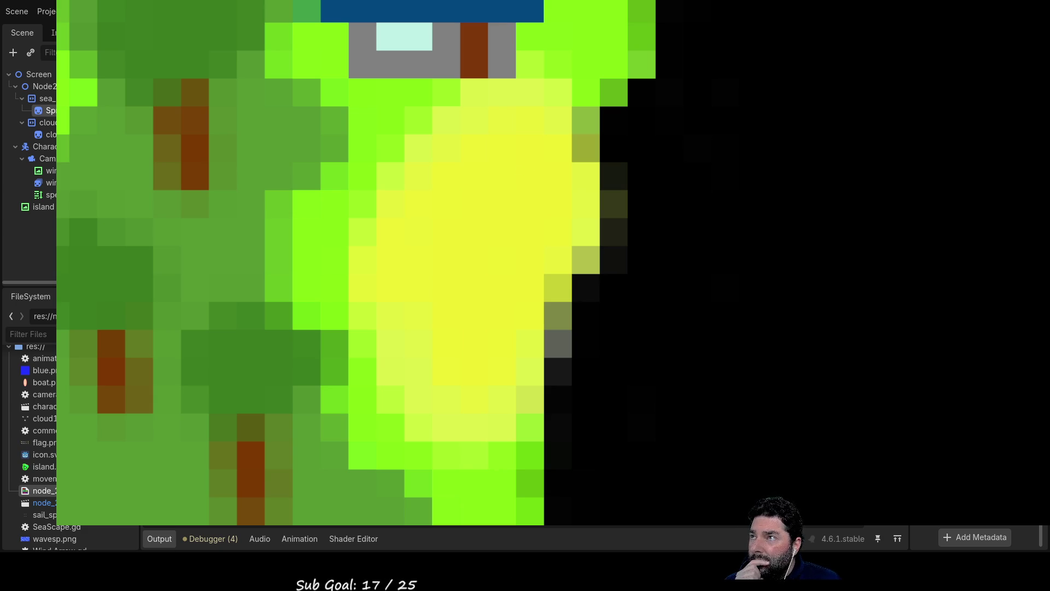
- Paint the sand darker yellow with a pale-yellow rim, trying then removing white foam pixels
mouse_move(533, 243)
left_mouse_down()
mouse_move(530, 228)
mouse_move(547, 218)
mouse_move(555, 134)
mouse_move(524, 122)
mouse_move(429, 202)
mouse_move(403, 258)
mouse_move(445, 359)
mouse_move(501, 363)
mouse_move(541, 280)
mouse_move(520, 356)
mouse_move(452, 324)
mouse_move(469, 222)
mouse_move(493, 191)
mouse_move(546, 167)
mouse_move(537, 143)
left_mouse_up()
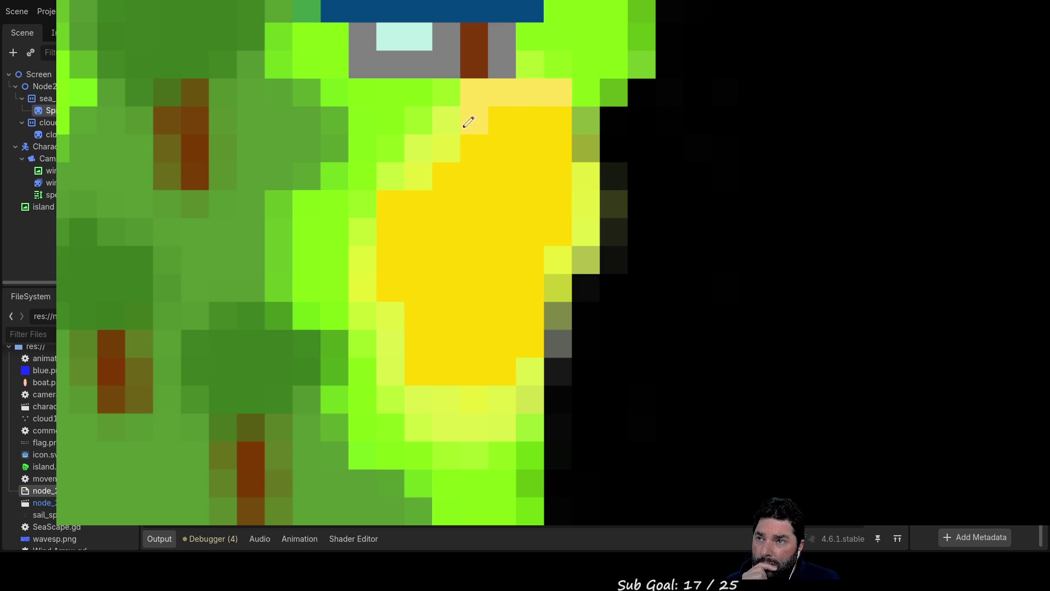
mouse_move(439, 153)
left_mouse_down()
mouse_move(389, 178)
mouse_move(373, 235)
mouse_move(410, 386)
mouse_move(529, 395)
left_mouse_up()
left_click_drag(722, 265, 527, 234)
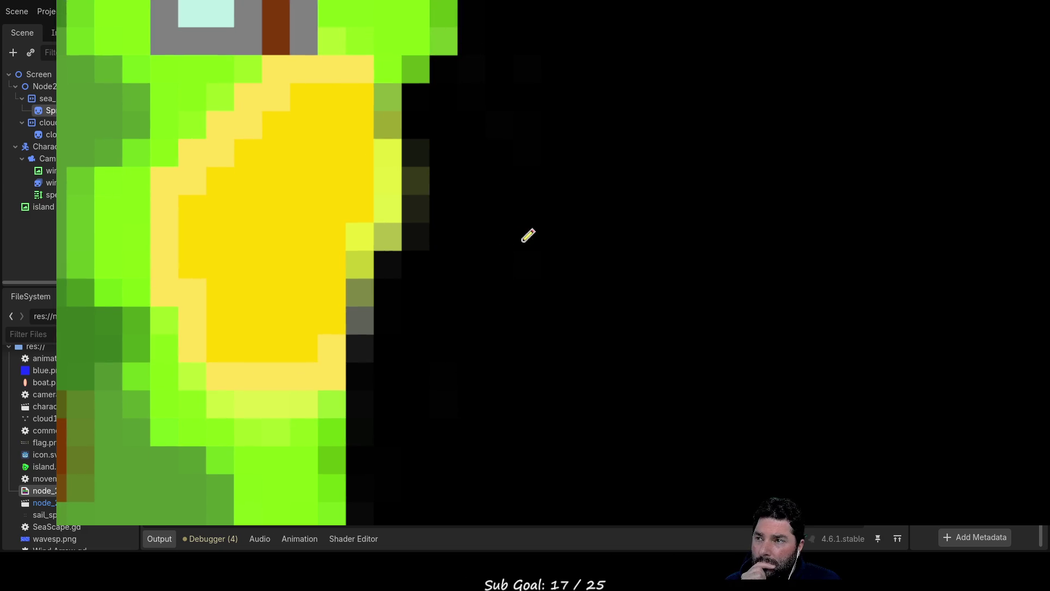
left_click_drag(421, 221, 418, 147)
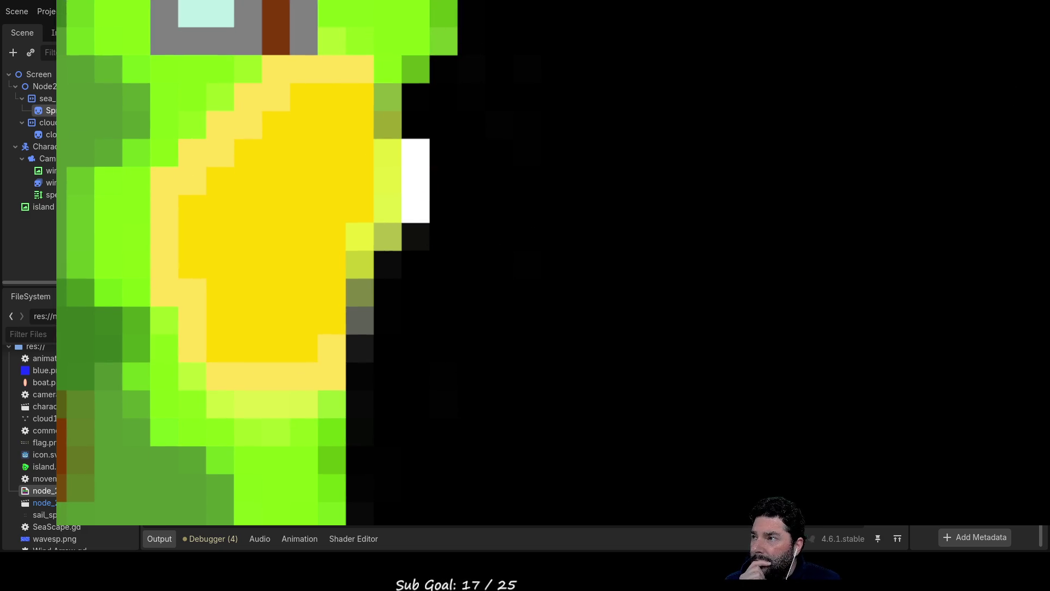
mouse_move(440, 216)
left_mouse_down()
mouse_move(429, 218)
mouse_move(421, 159)
mouse_move(417, 205)
mouse_move(422, 152)
mouse_move(422, 241)
mouse_move(420, 127)
mouse_move(425, 272)
mouse_move(344, 320)
left_mouse_up()
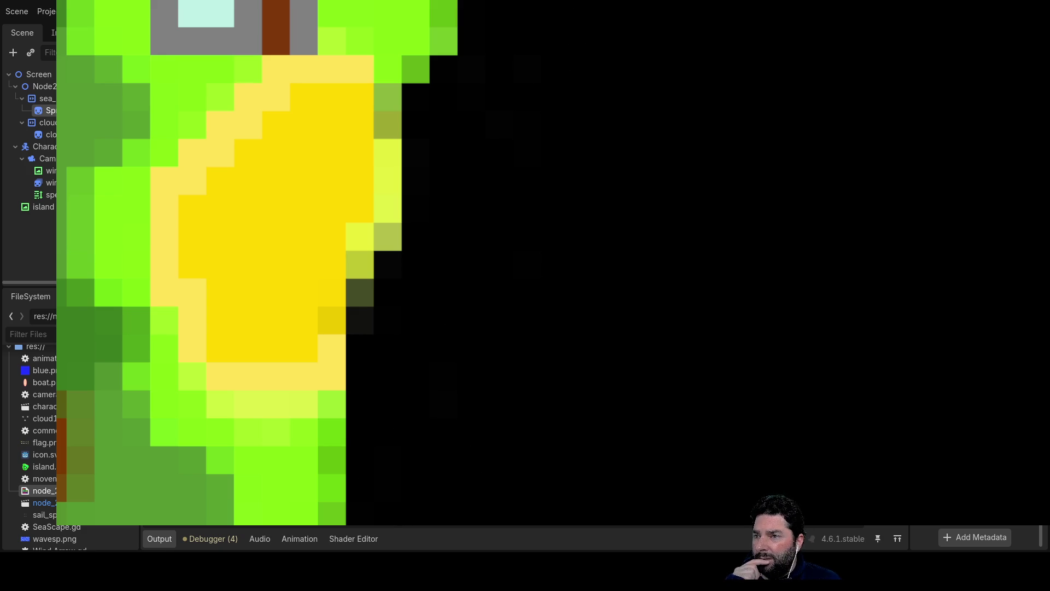
- Paint the lower middle tree's canopy teal-green across its top
scroll(570, 399, "left", 5)
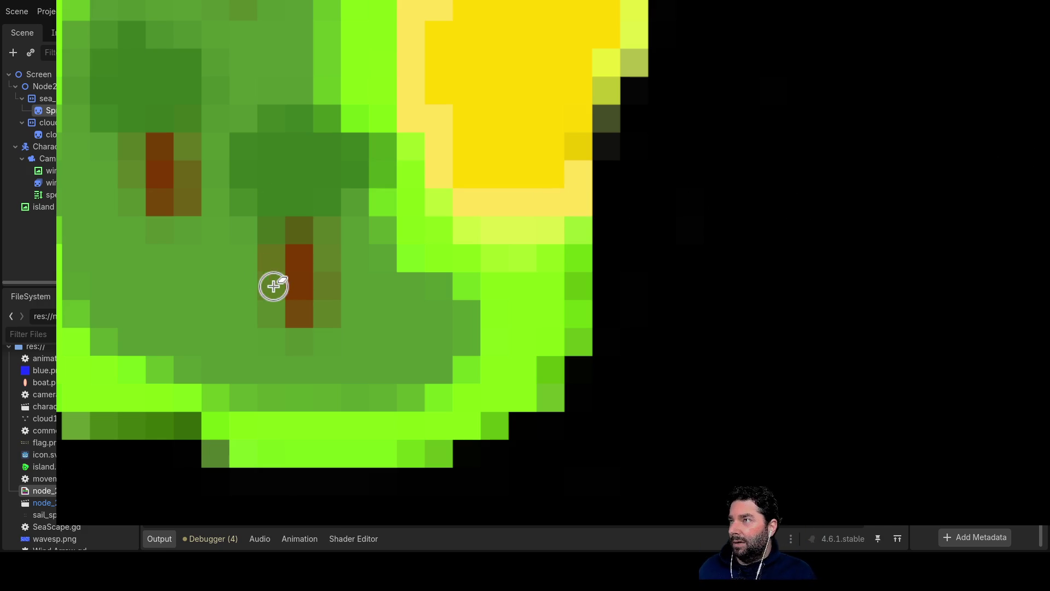
scroll(293, 159, "up", 3)
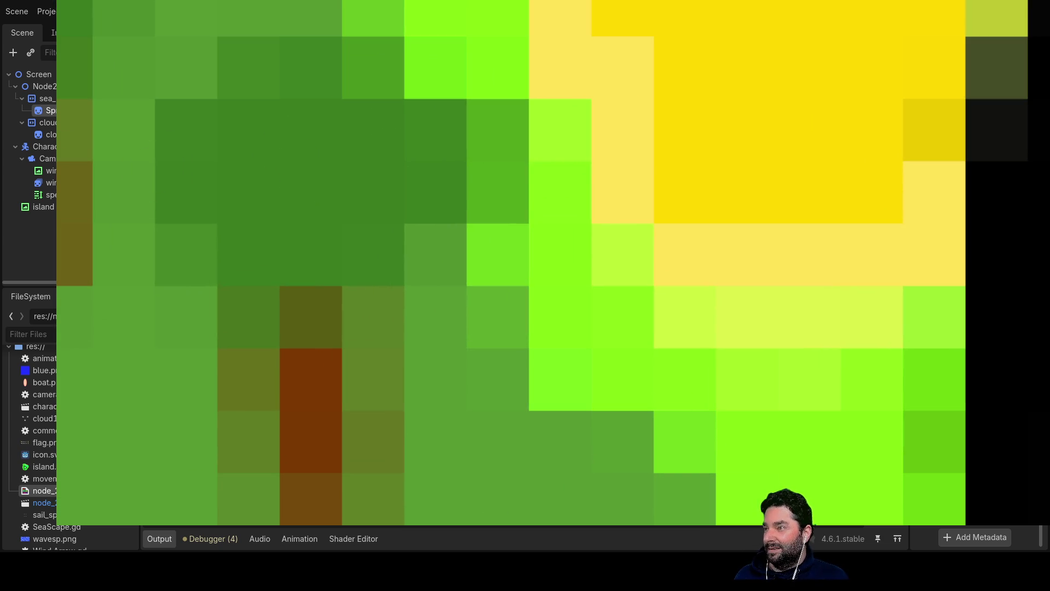
mouse_move(335, 153)
left_mouse_down()
mouse_move(288, 134)
mouse_move(243, 138)
left_mouse_up()
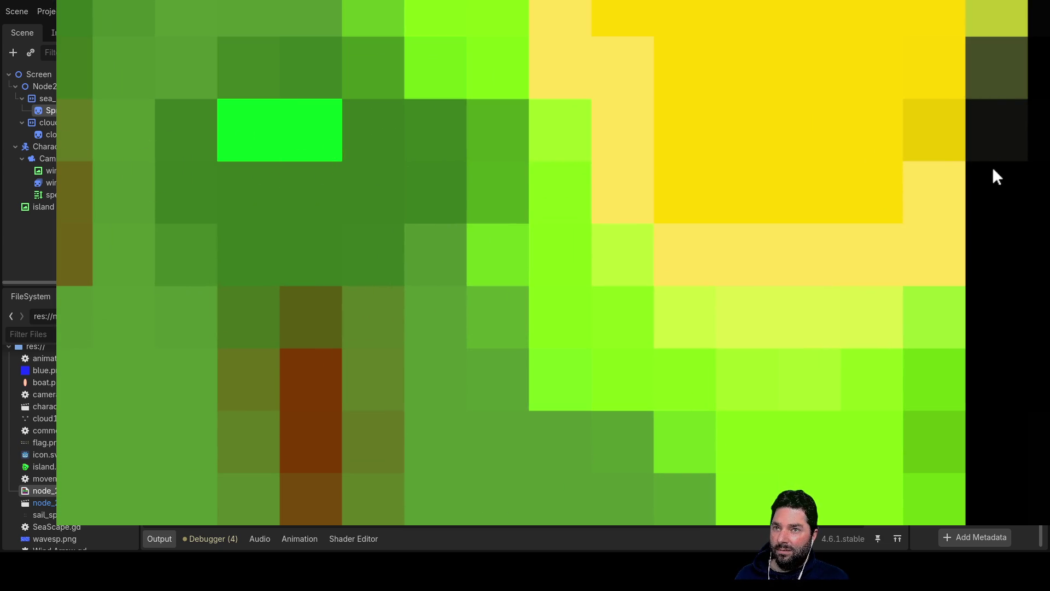
left_click_drag(301, 148, 242, 137)
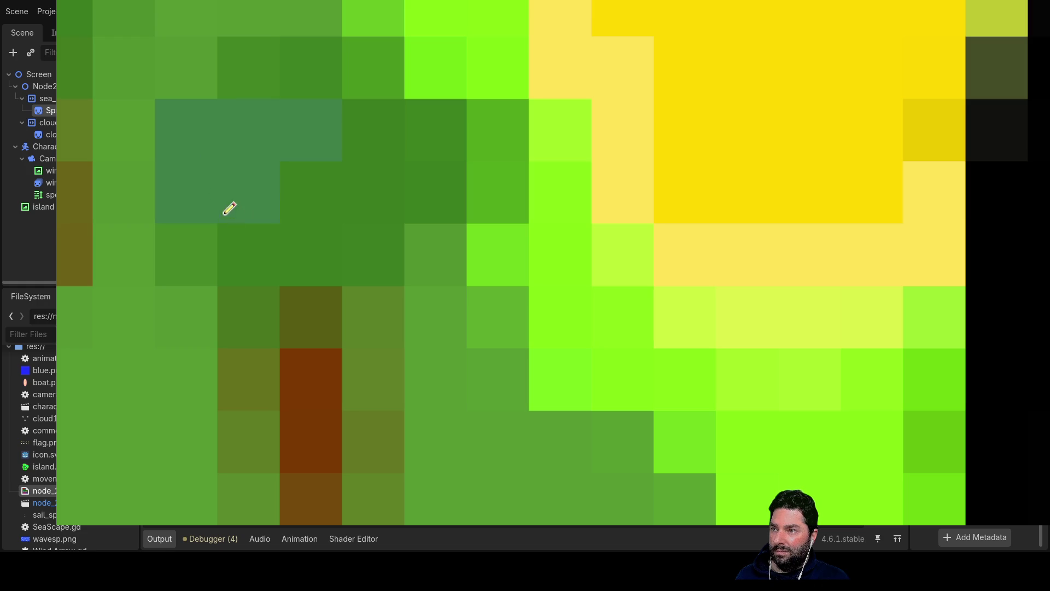
mouse_move(350, 255)
left_mouse_down()
mouse_move(416, 166)
mouse_move(297, 76)
left_mouse_up()
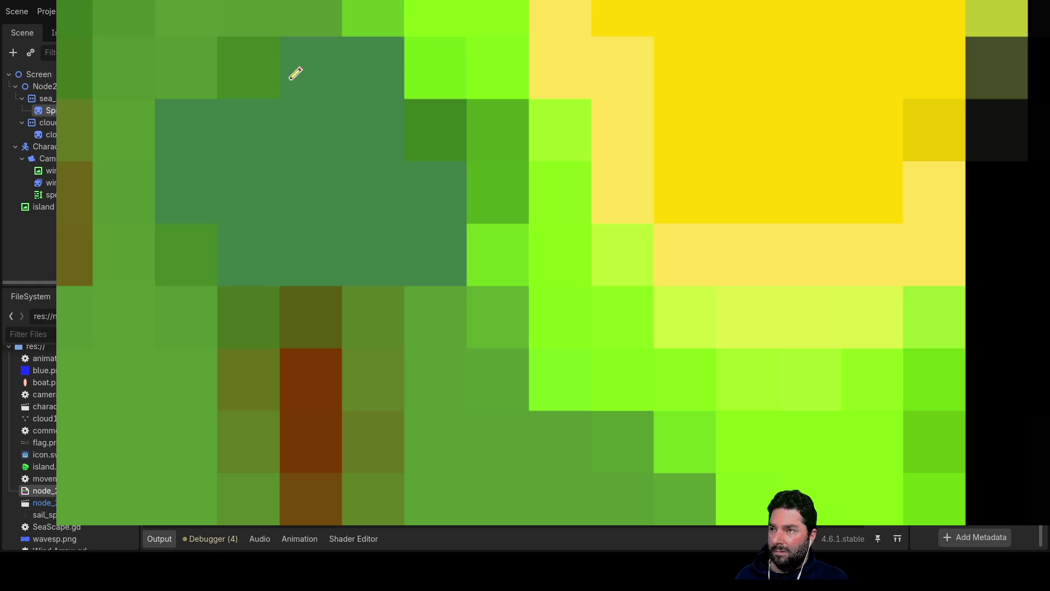
- Fill the gaps in the middle and left tree trunks with solid brown
scroll(382, 207, "down", 5)
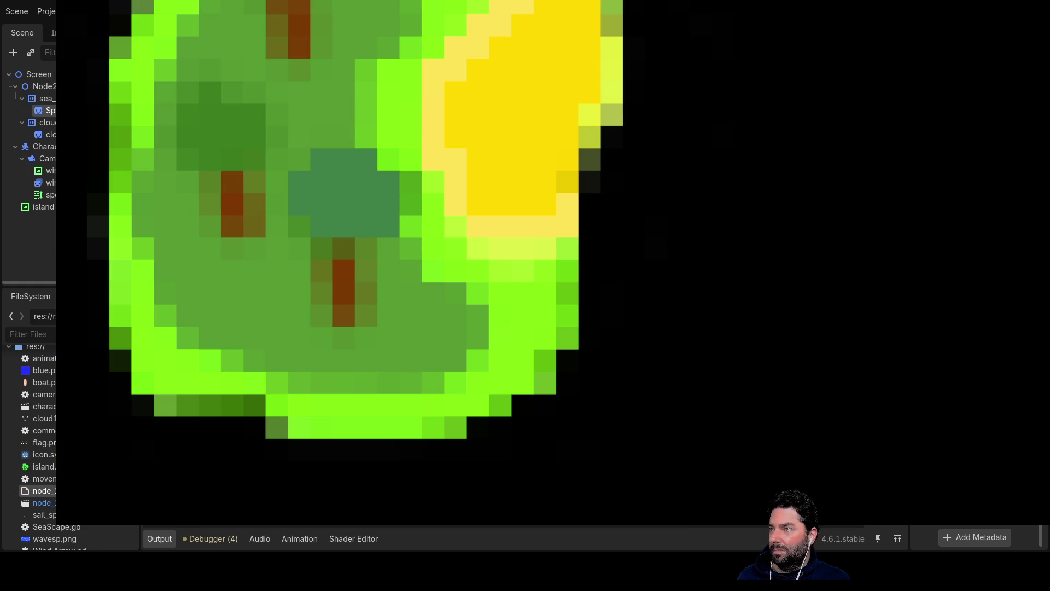
scroll(337, 261, "up", 3)
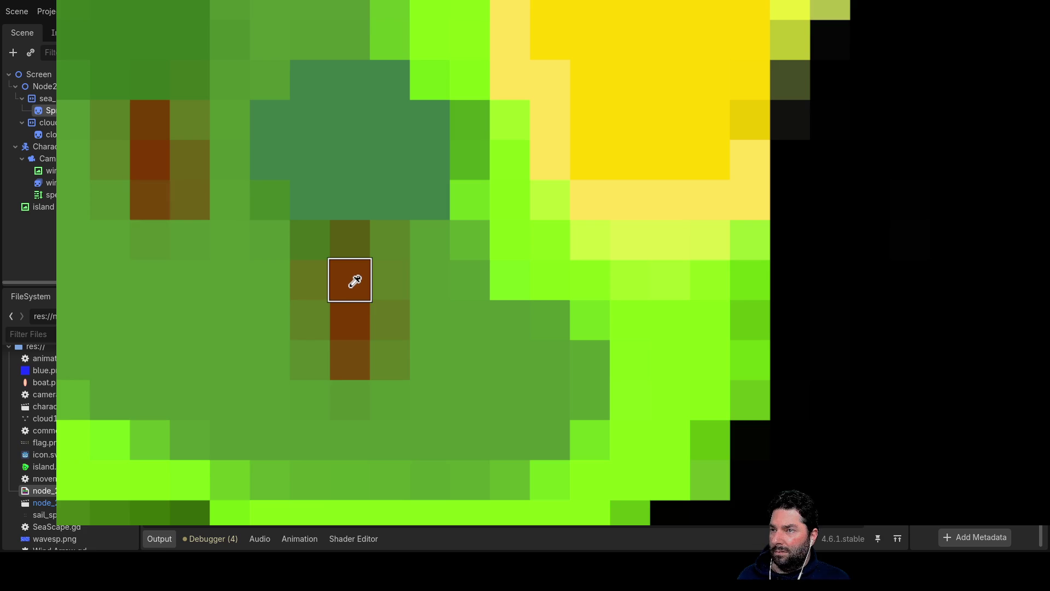
left_click_drag(353, 254, 351, 348)
left_click_drag(168, 181, 148, 141)
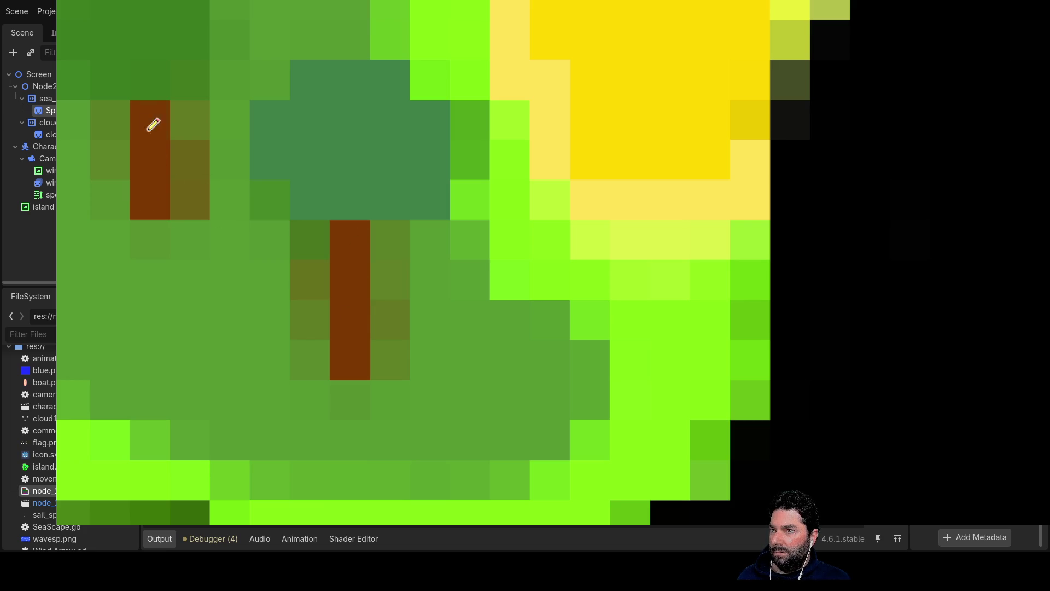
scroll(294, 174, "up", 5)
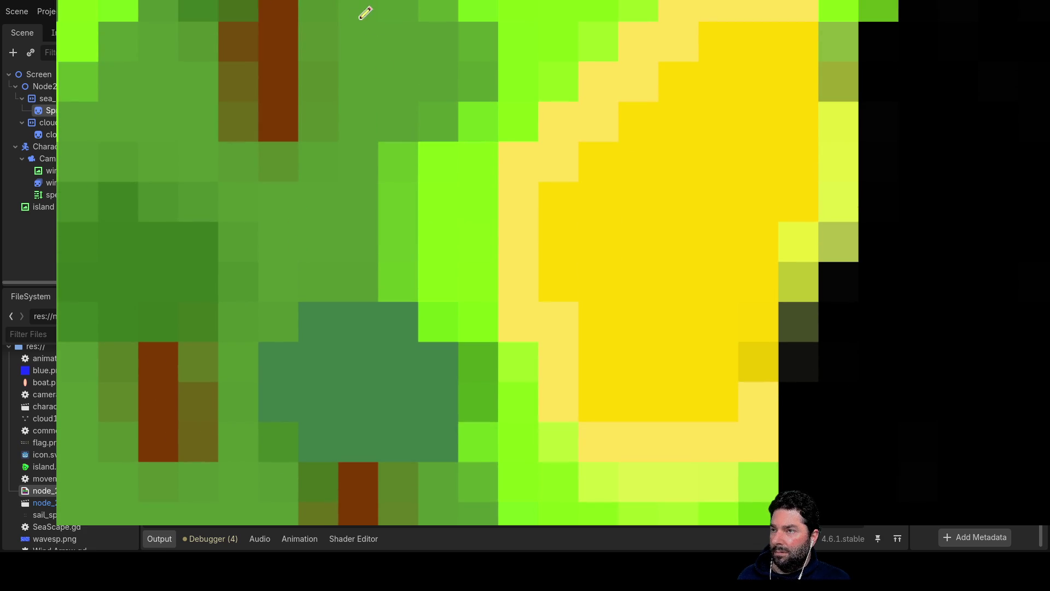
scroll(382, 225, "down", 3)
scroll(394, 277, "up", 2)
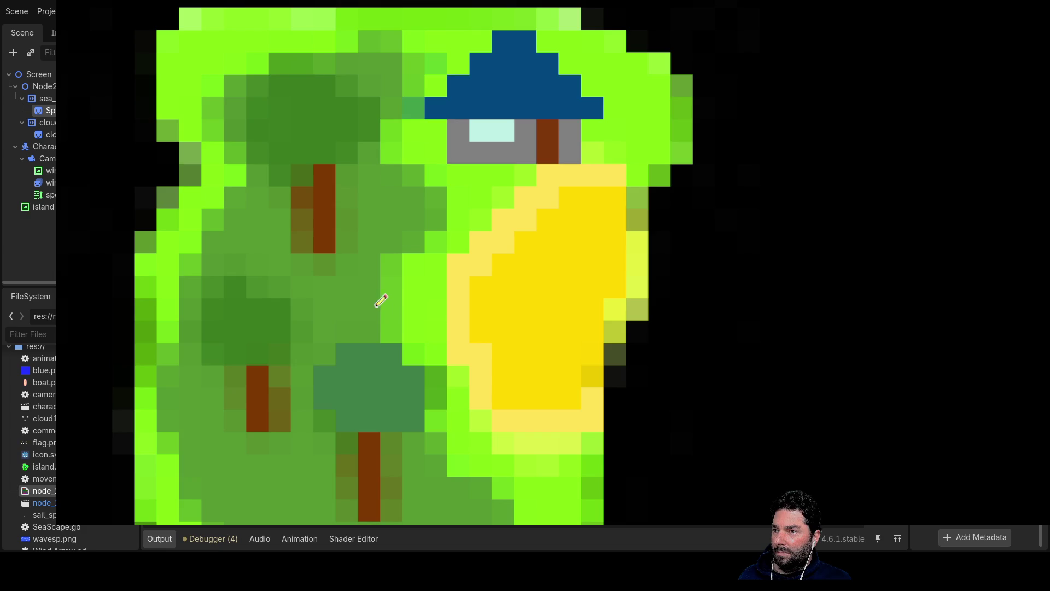
- Repaint olive and dark green blocks beside the tree trunks plain green
scroll(141, 203, "down", 2)
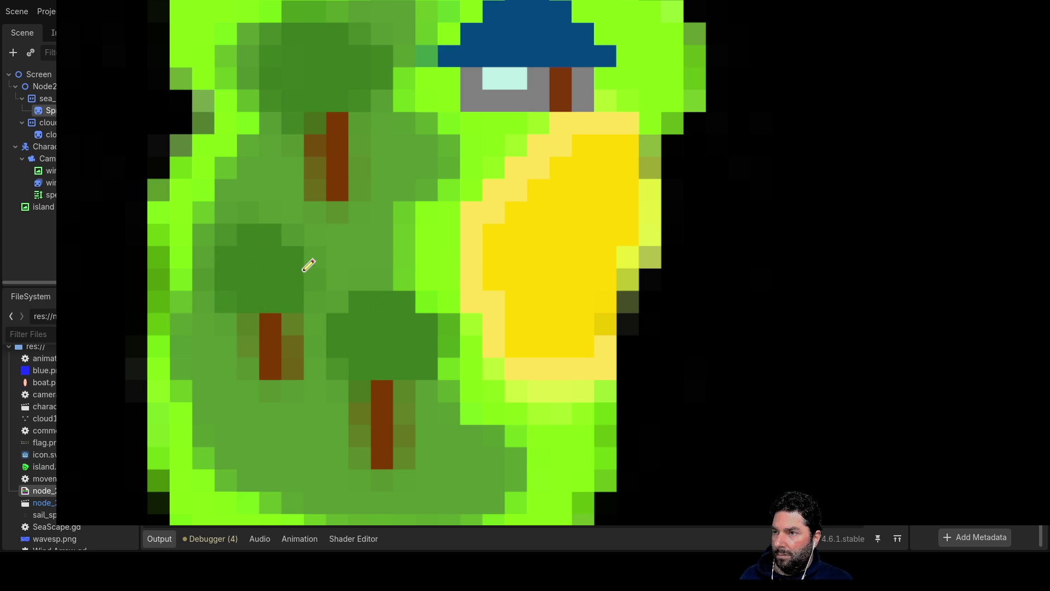
left_click_drag(382, 149, 424, 220)
scroll(384, 227, "up", 4)
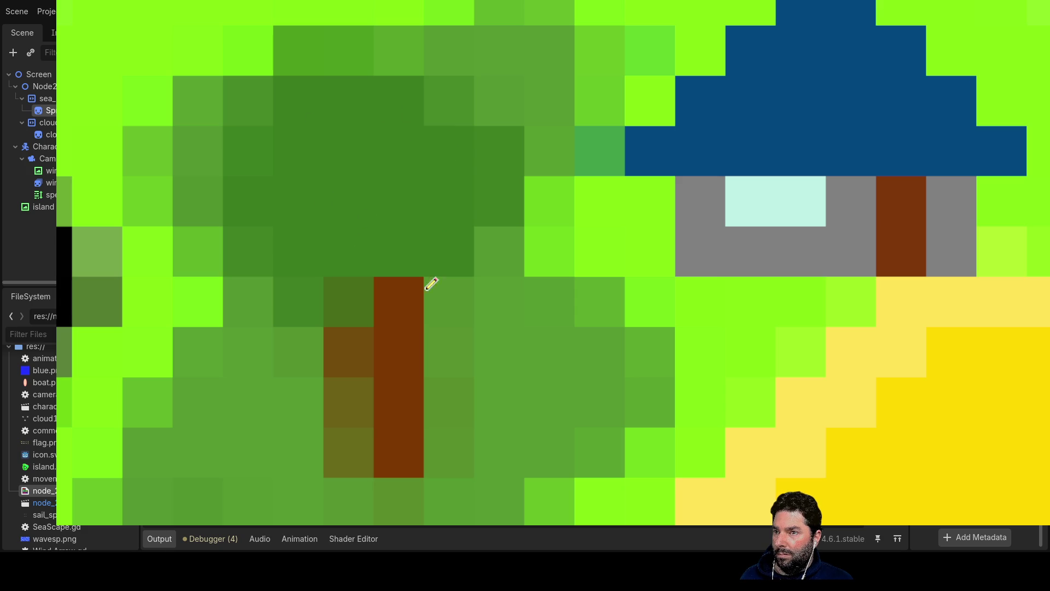
scroll(384, 269, "down", 4)
scroll(191, 270, "down", 2)
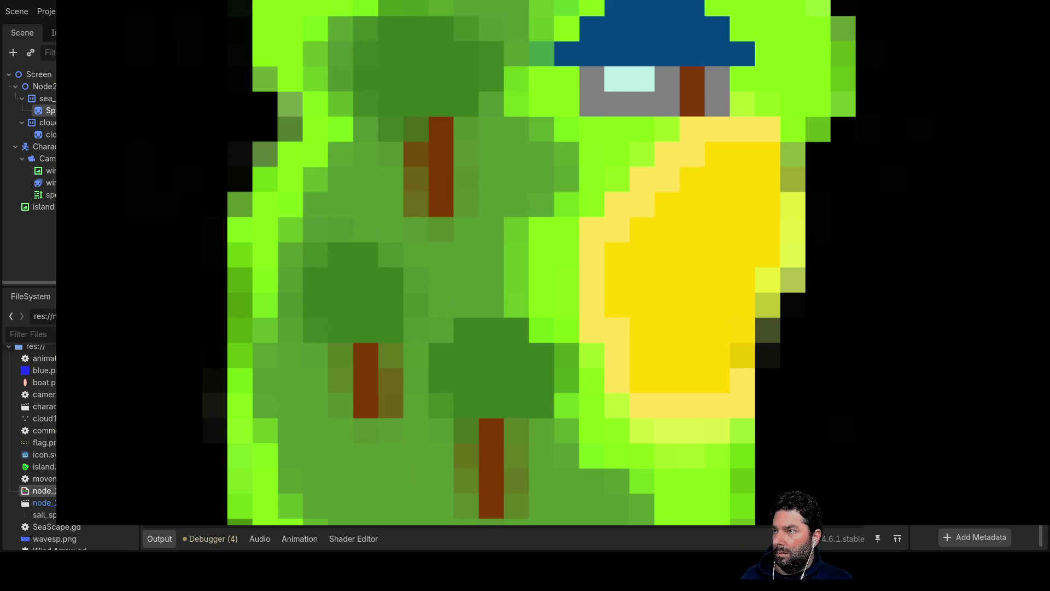
scroll(344, 402, "up", 3)
mouse_move(371, 426)
left_mouse_down()
mouse_move(350, 283)
mouse_move(262, 235)
mouse_move(273, 92)
left_mouse_up()
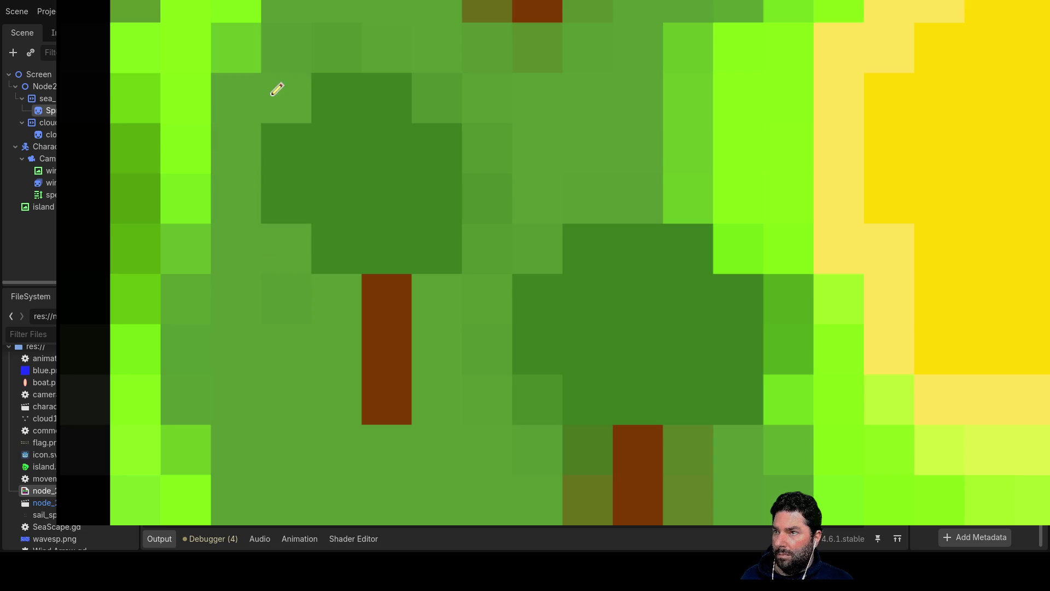
left_click_drag(473, 83, 501, 172)
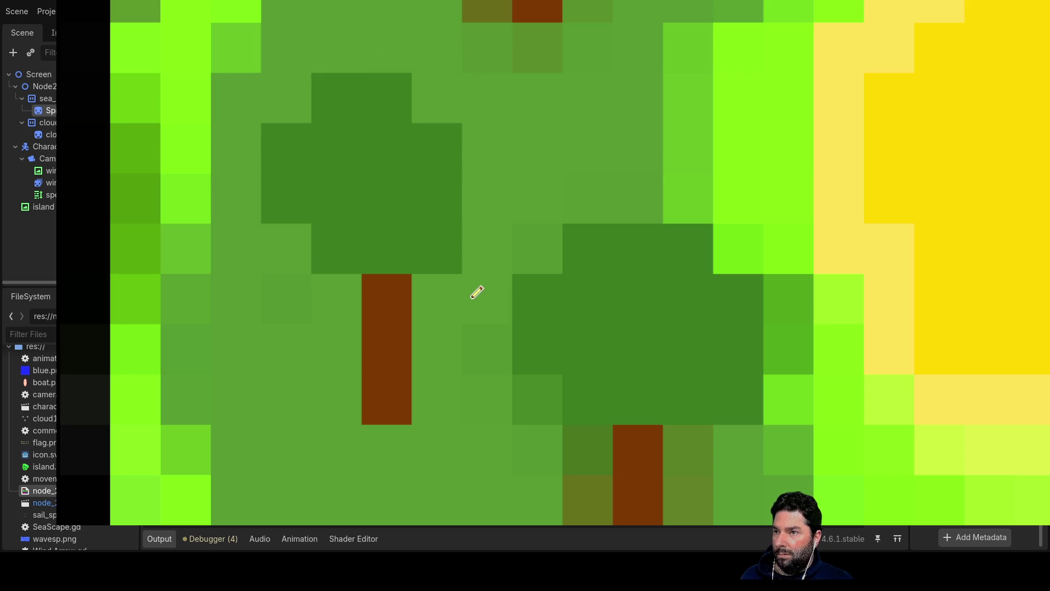
mouse_move(499, 420)
left_mouse_down()
mouse_move(558, 461)
mouse_move(604, 523)
left_mouse_up()
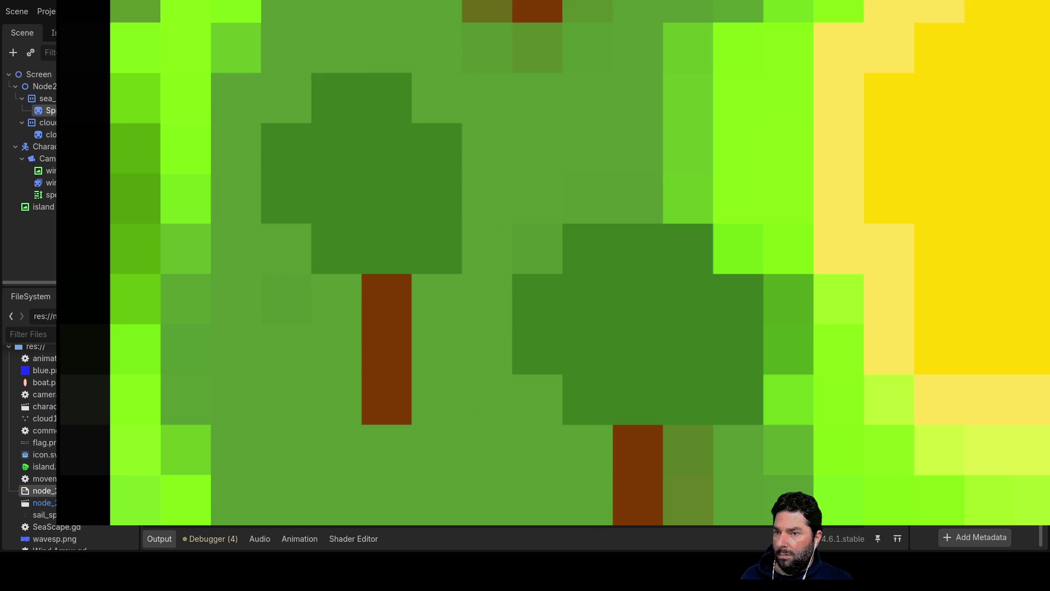
mouse_move(713, 524)
left_mouse_down()
mouse_move(733, 467)
mouse_move(387, 413)
left_mouse_up()
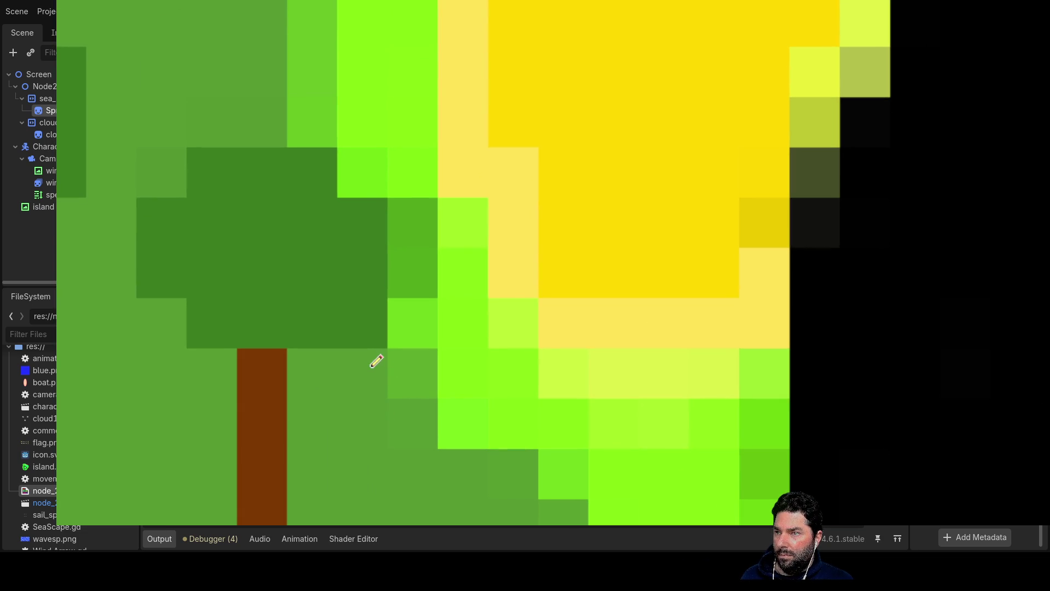
left_click(364, 335)
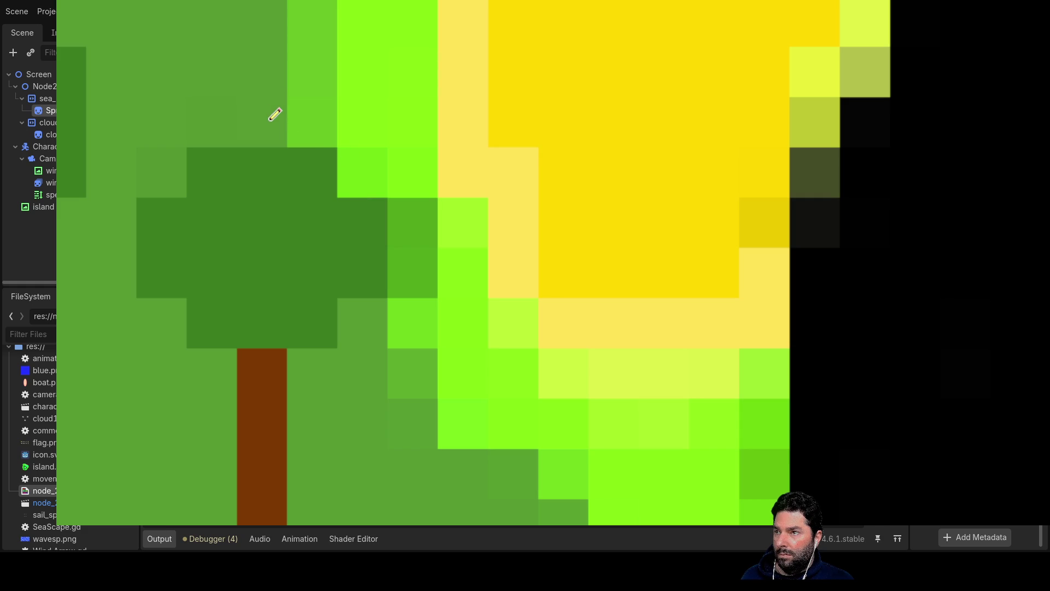
- Lighten grass cells around the trunk base and canopy, darkening one cell back to dark green
scroll(251, 339, "down", 5)
left_click_drag(204, 247, 183, 58)
mouse_move(210, 230)
left_mouse_down()
mouse_move(284, 215)
mouse_move(293, 71)
left_mouse_up()
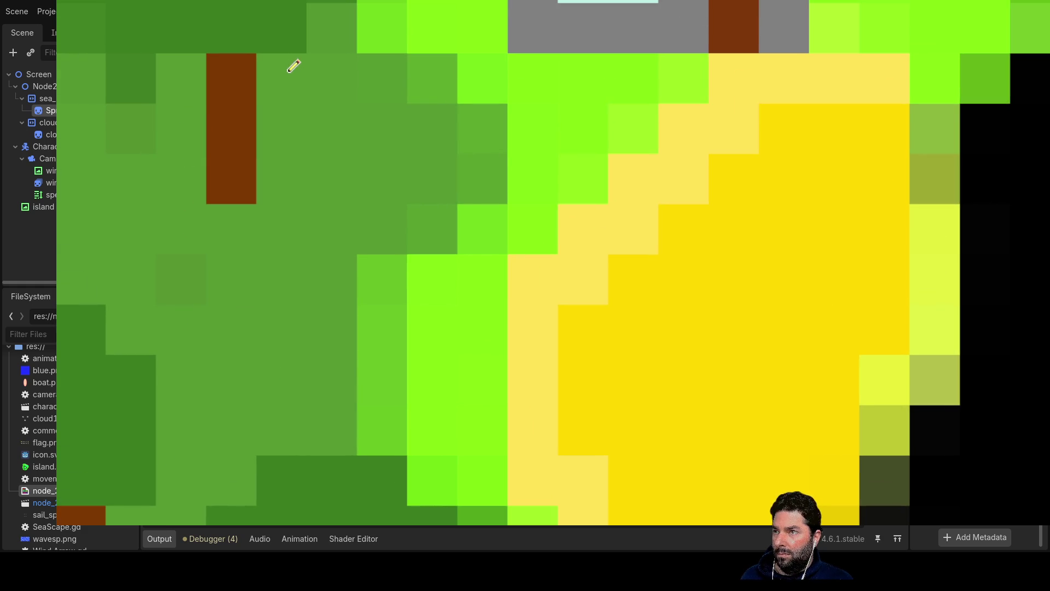
scroll(525, 368, "up", 4)
scroll(525, 368, "left", 4)
left_click_drag(391, 322, 311, 270)
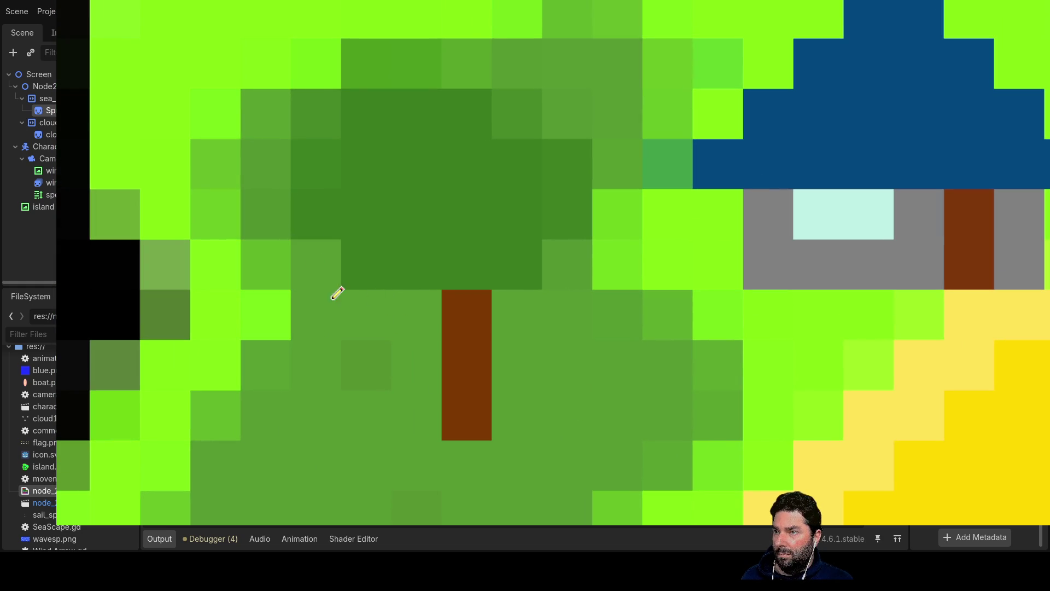
left_click_drag(323, 164, 361, 94)
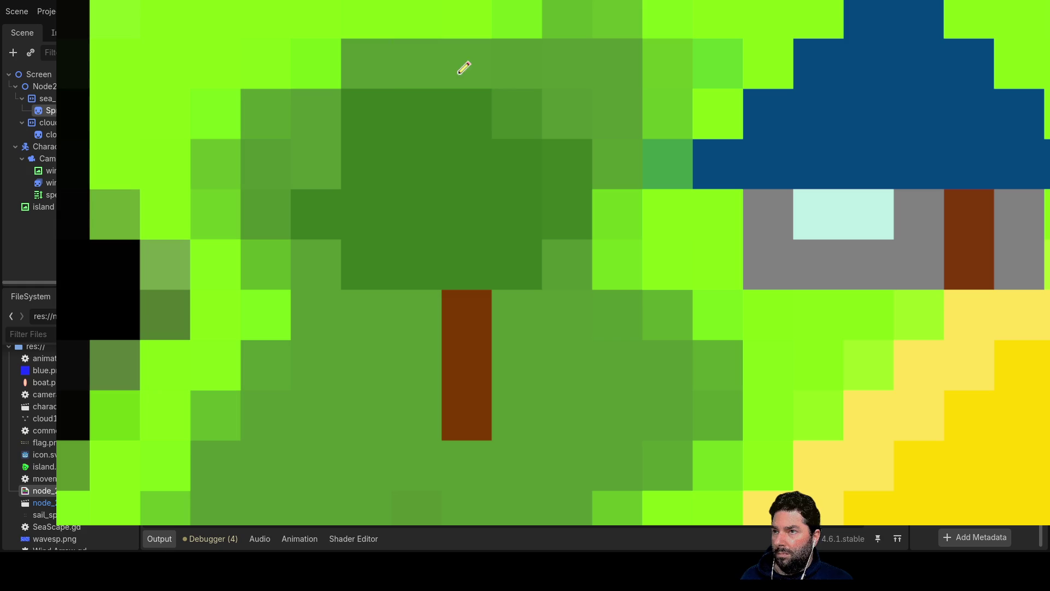
mouse_move(489, 70)
left_mouse_down()
mouse_move(537, 103)
mouse_move(566, 206)
left_mouse_up()
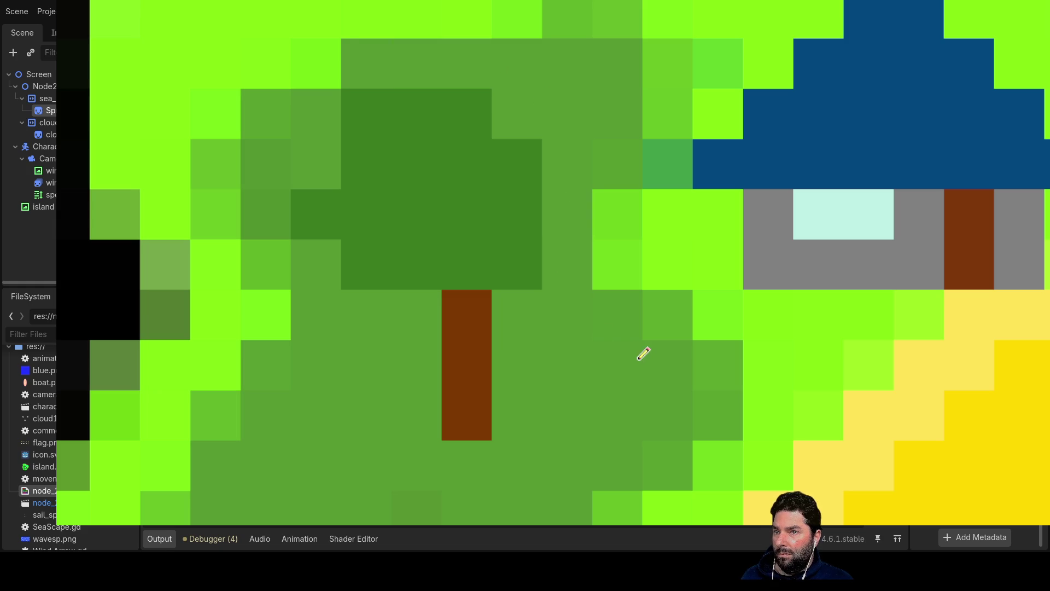
left_click_drag(656, 405, 620, 307)
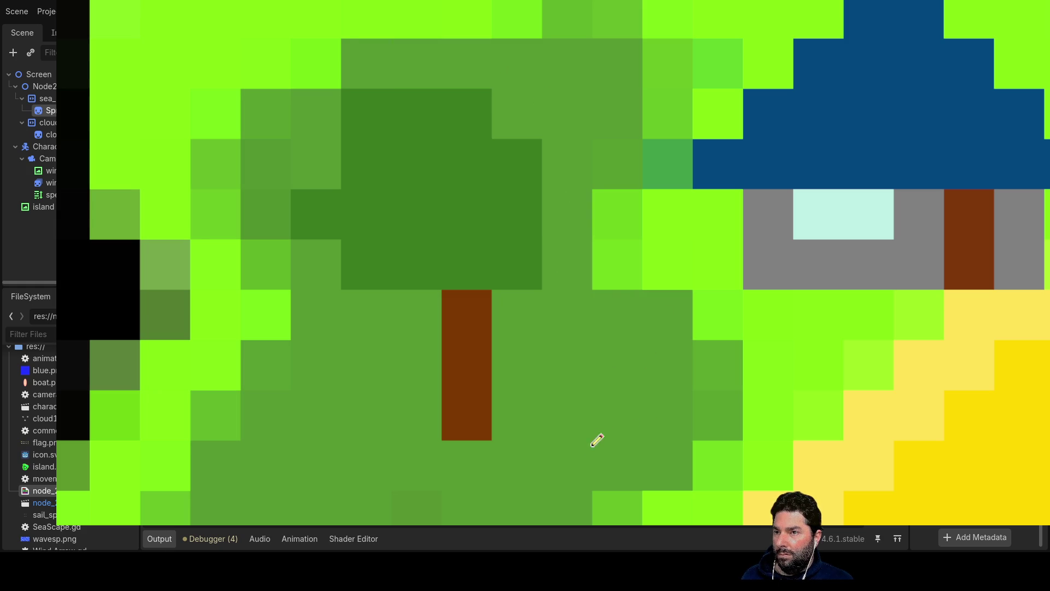
- Zoom out and pan to view the whole island
scroll(604, 434, "down", 4)
scroll(482, 312, "up", 1)
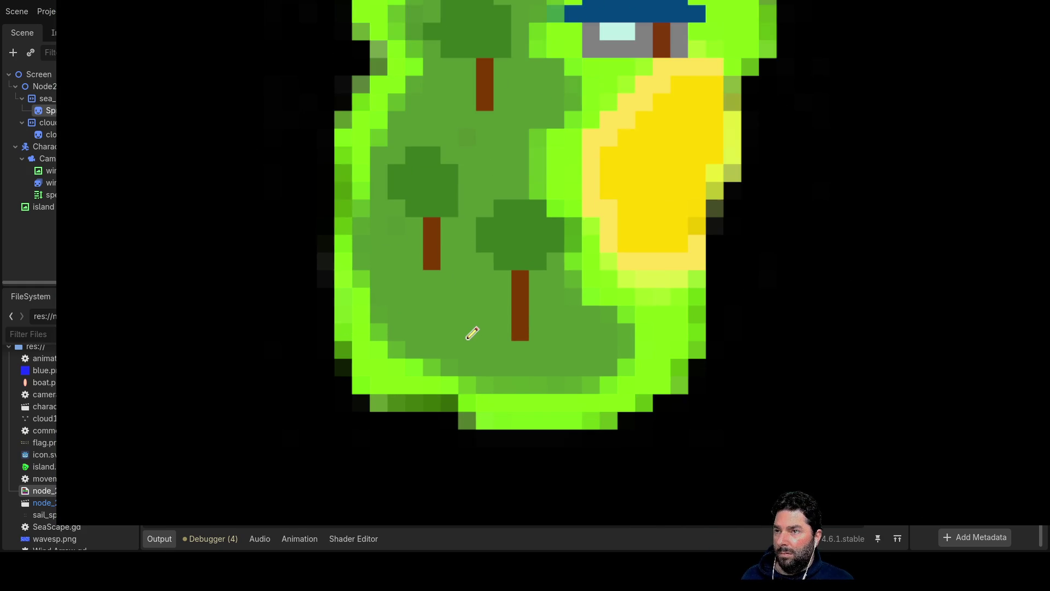
scroll(291, 310, "down", 3)
scroll(301, 316, "up", 1)
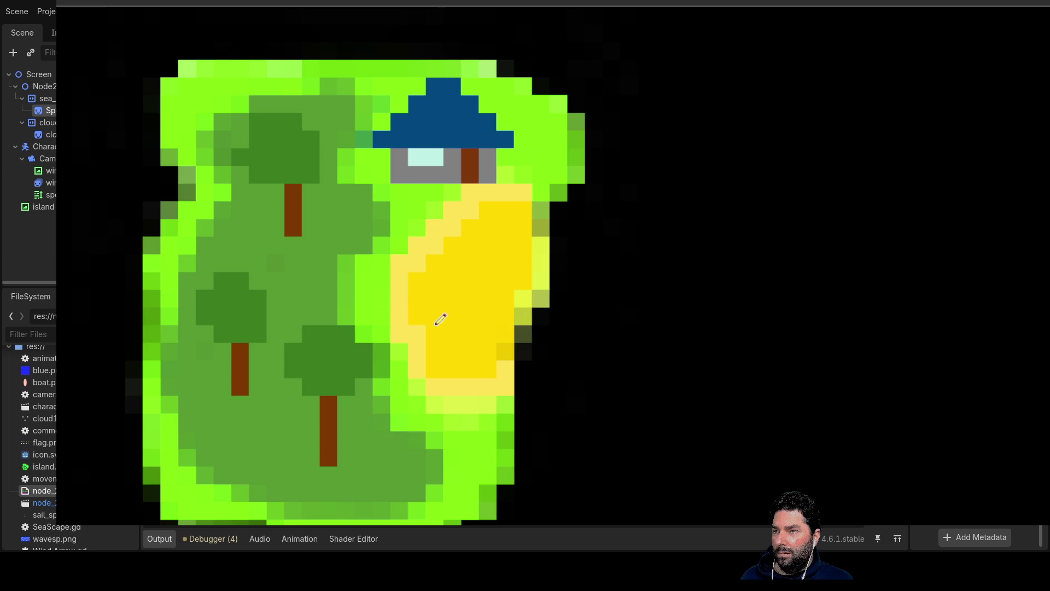
scroll(488, 320, "down", 5)
scroll(515, 330, "down", 3)
left_click_drag(493, 288, 196, 311)
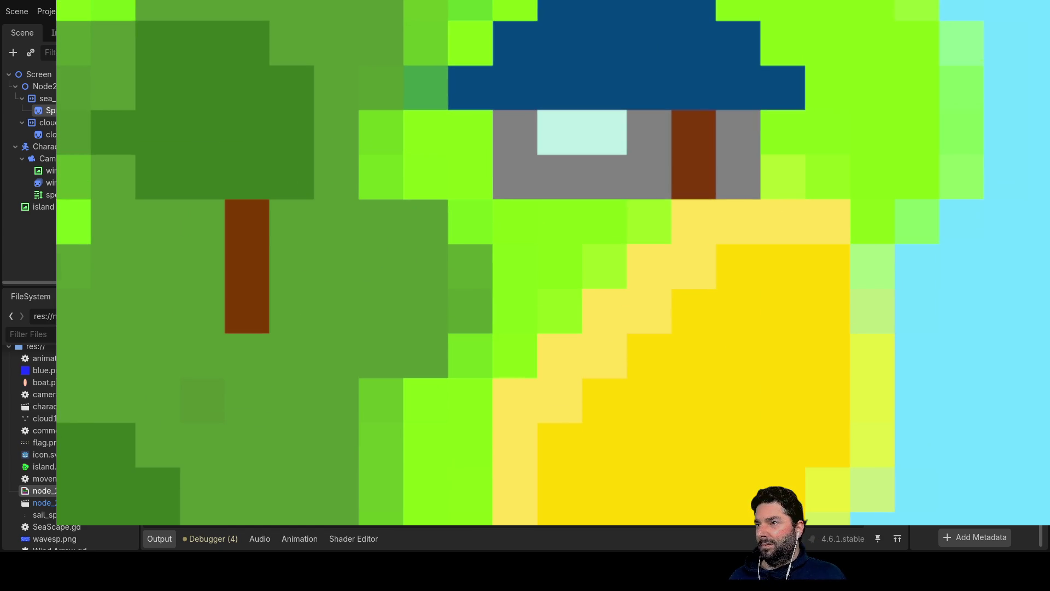
- Pencil bright green pixels along the island's shore edges, top, bottom and left
left_click(75, 186)
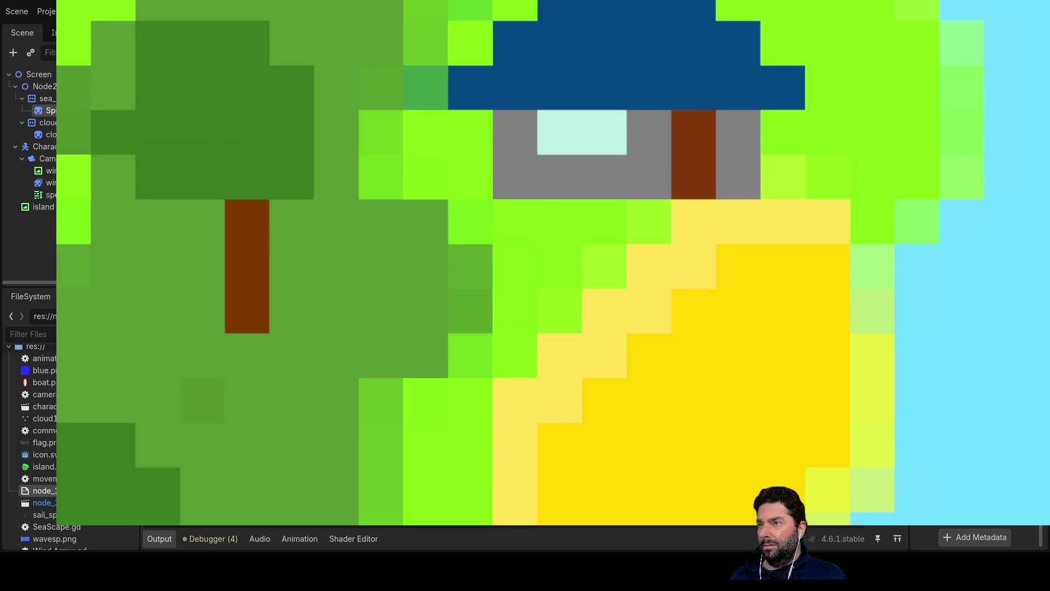
mouse_move(467, 13)
left_mouse_down()
mouse_move(424, 35)
mouse_move(434, 134)
mouse_move(393, 164)
left_mouse_up()
mouse_move(529, 316)
left_mouse_down()
mouse_move(460, 380)
mouse_move(395, 466)
left_mouse_up()
scroll(330, 42, "down", 8)
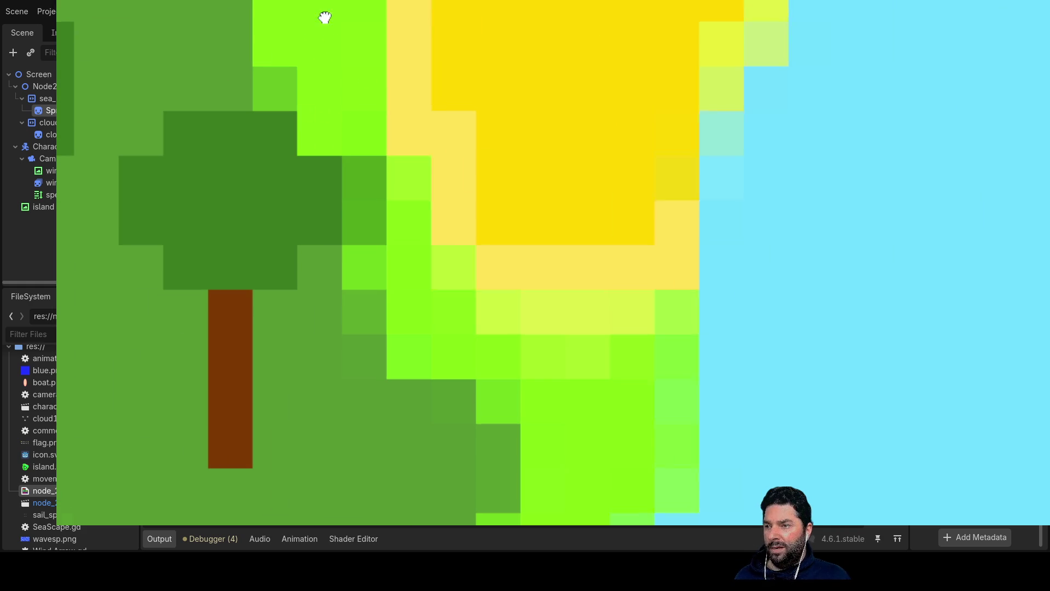
left_click_drag(366, 158, 400, 267)
left_click_drag(441, 337, 545, 447)
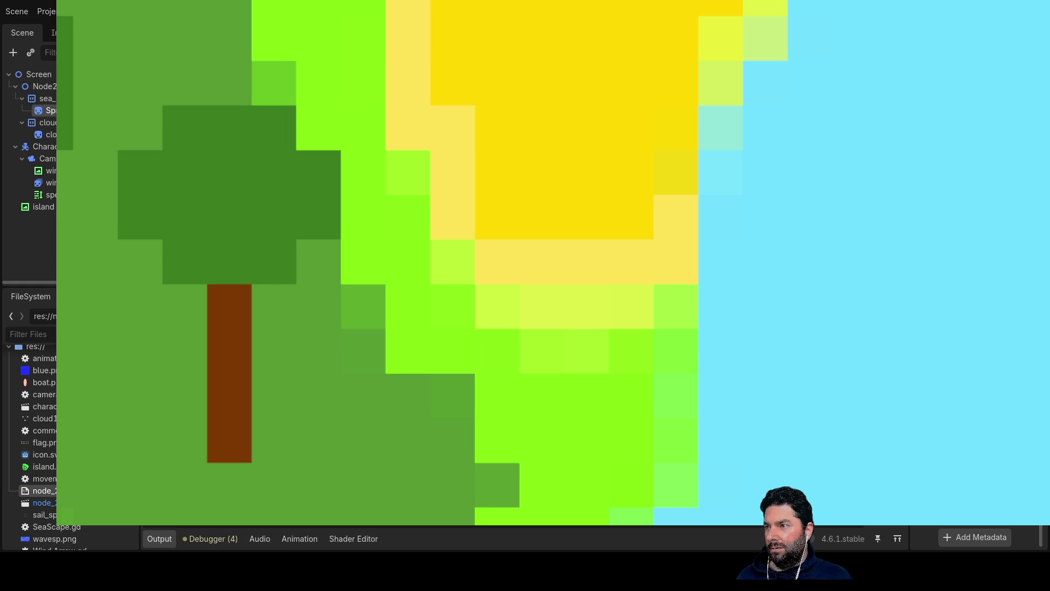
scroll(94, 286, "up", 5)
scroll(94, 286, "left", 6)
mouse_move(117, 364)
left_mouse_down()
mouse_move(145, 155)
mouse_move(218, 81)
left_mouse_up()
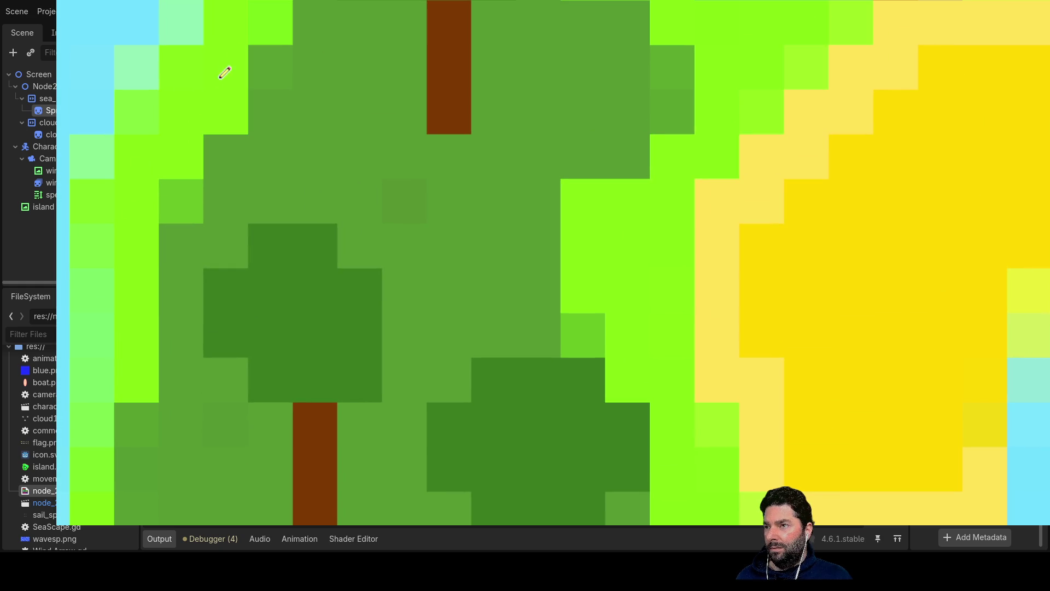
- Review the finished island, then wipe it from the canvas with the clear shortcut
scroll(250, 288, "down", 10)
scroll(540, 261, "down", 5)
scroll(540, 260, "right", 3)
scroll(417, 275, "up", 1)
scroll(422, 215, "up", 2)
scroll(423, 215, "left", 1)
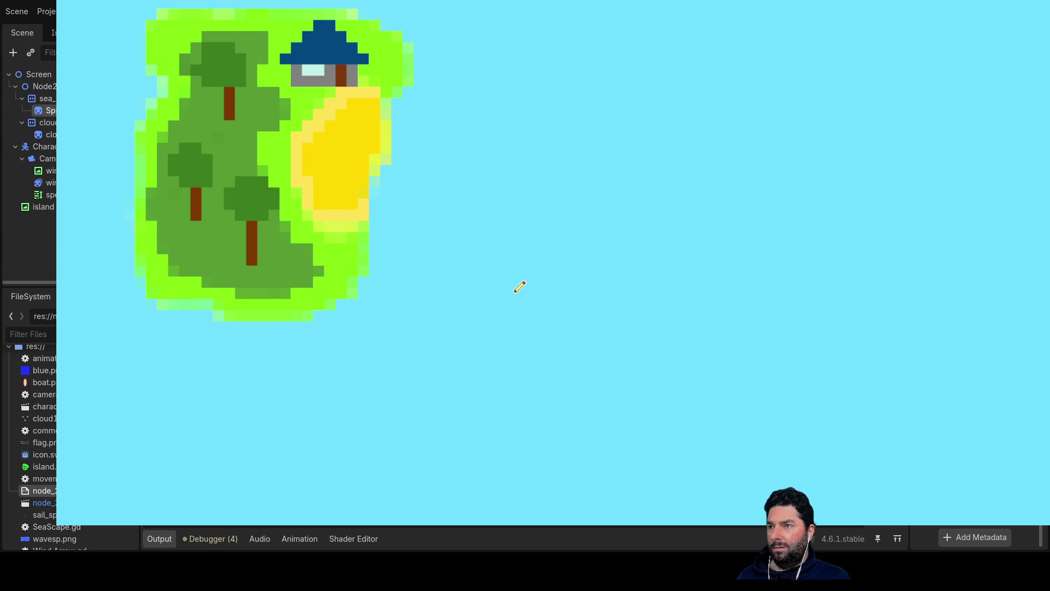
scroll(461, 242, "down", 3)
scroll(513, 297, "down", 2)
scroll(279, 148, "up", 2)
scroll(344, 264, "up", 2)
scroll(344, 263, "up", 1)
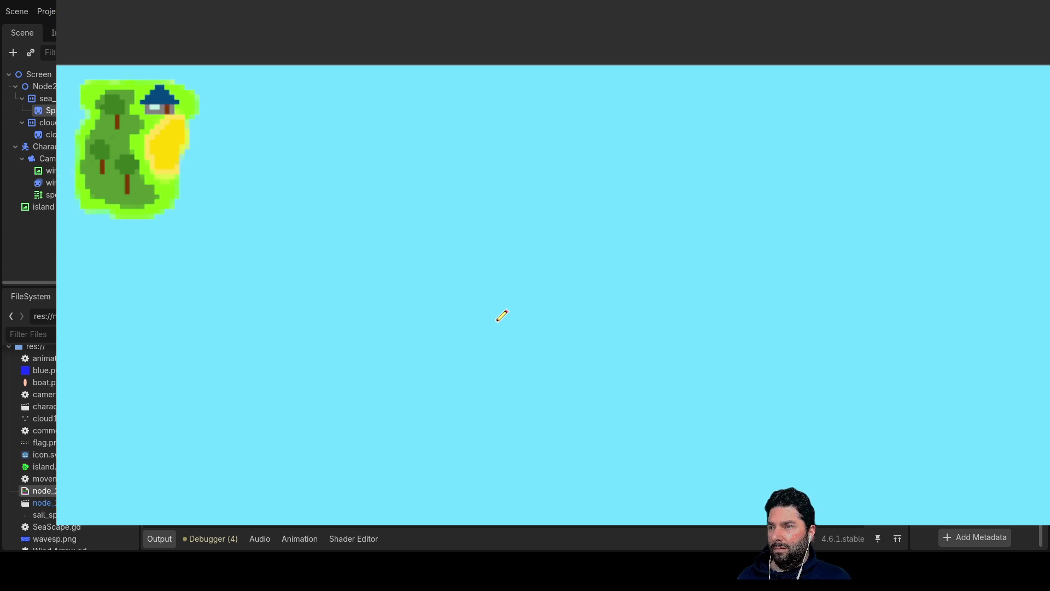
left_click_drag(401, 289, 255, 272)
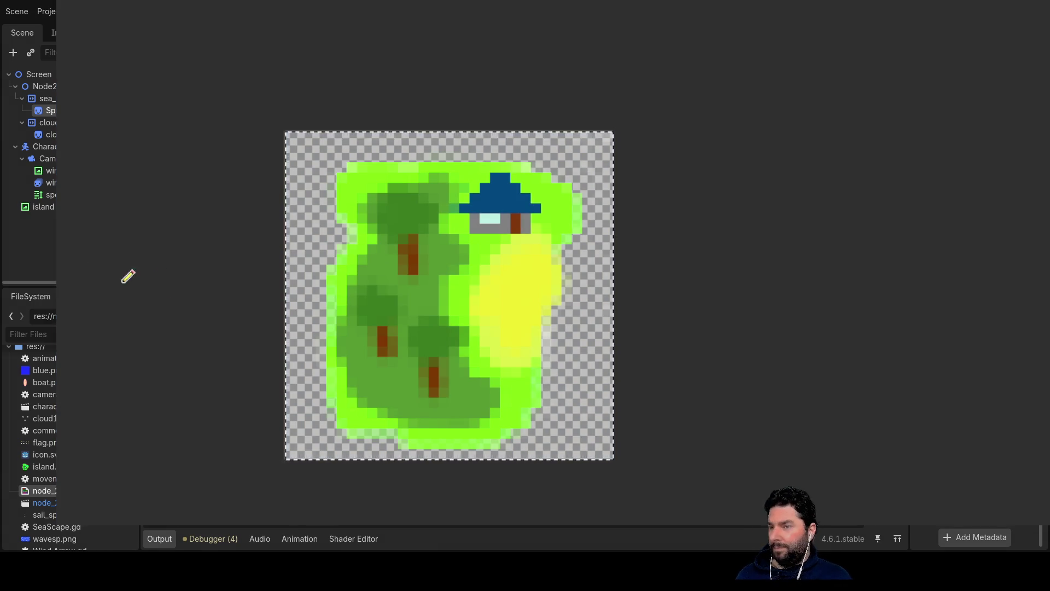
key("Delete")
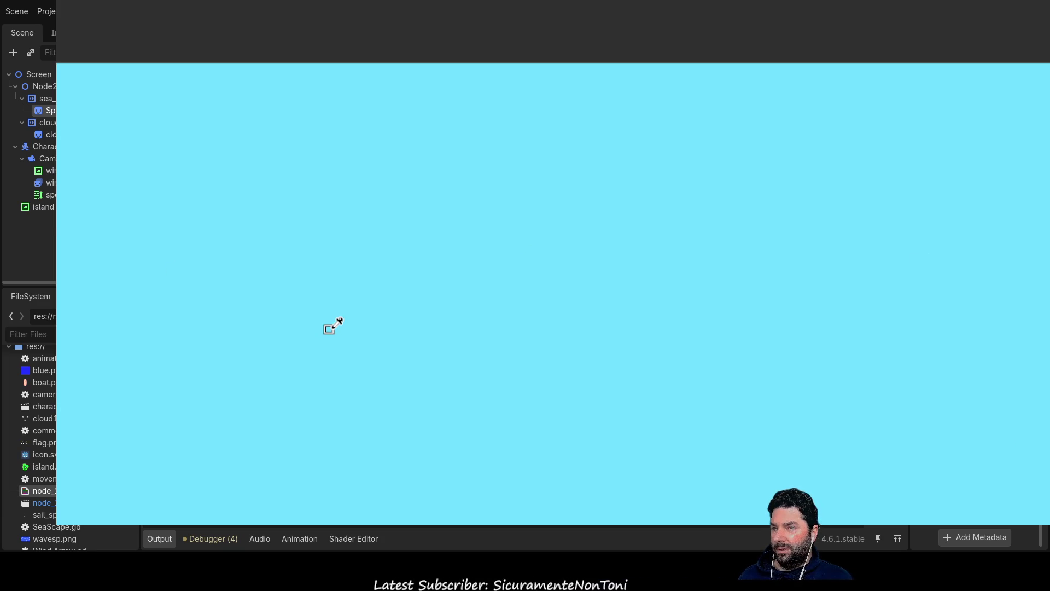
- Restart the game and draw a first pale wave streak on the blank light-blue tile
key("F8")
key("F5")
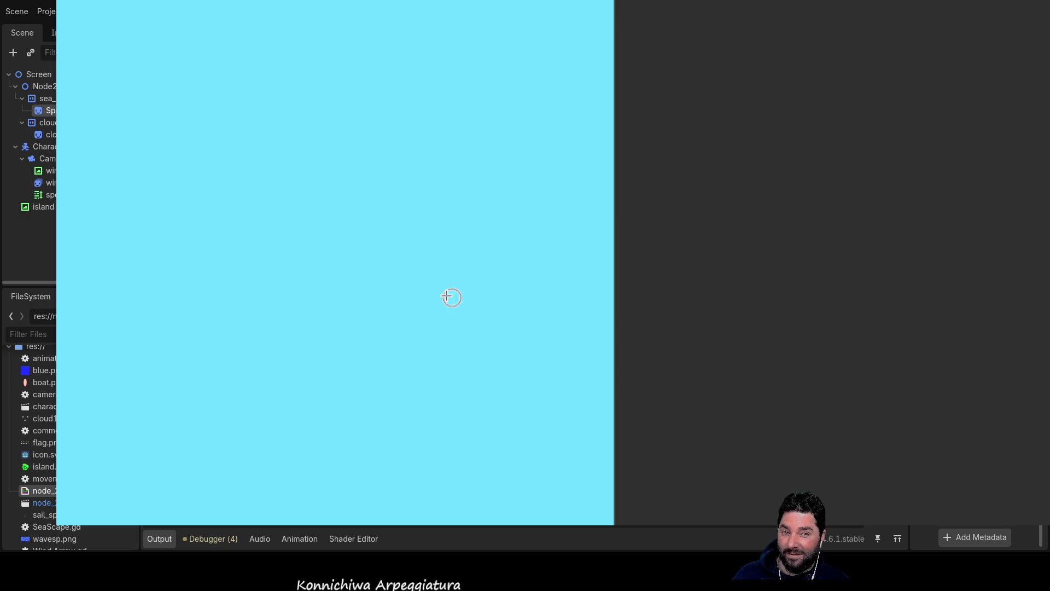
mouse_move(74, 152)
left_mouse_down()
mouse_move(277, 286)
mouse_move(470, 501)
left_mouse_up()
left_click_drag(194, 19, 535, 356)
mouse_move(397, 3)
left_mouse_down()
mouse_move(604, 146)
mouse_move(606, 200)
left_mouse_up()
mouse_move(59, 284)
left_mouse_down()
mouse_move(284, 376)
mouse_move(303, 514)
left_mouse_up()
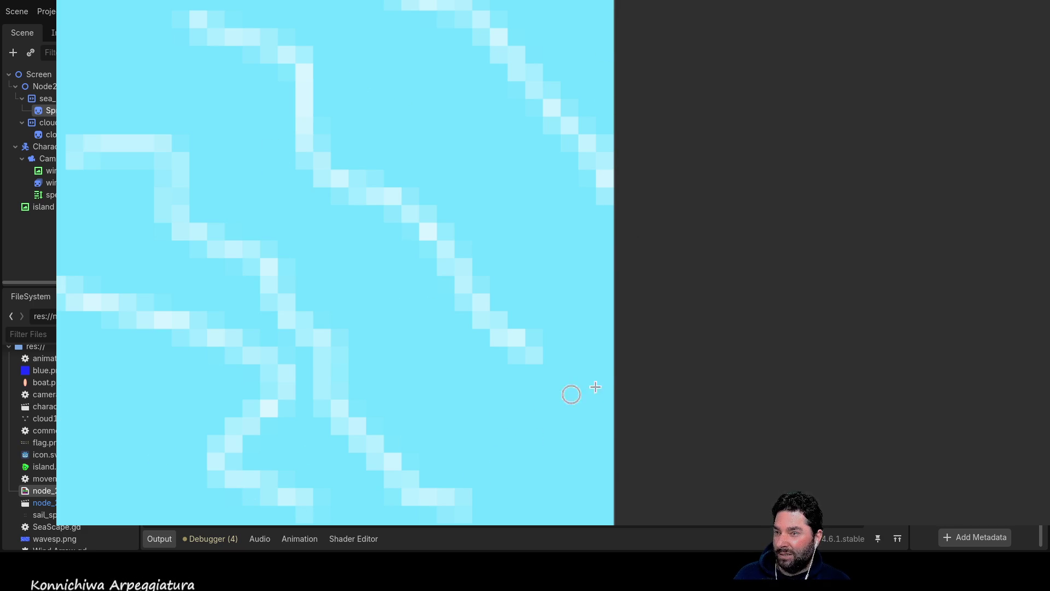
left_click_drag(604, 396, 586, 353)
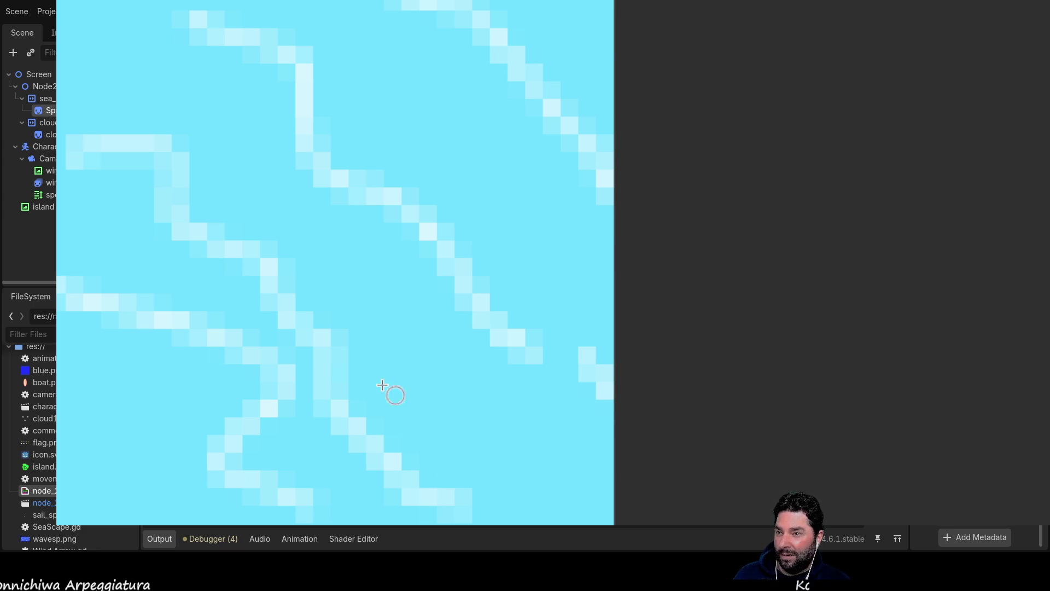
left_click_drag(59, 65, 96, 145)
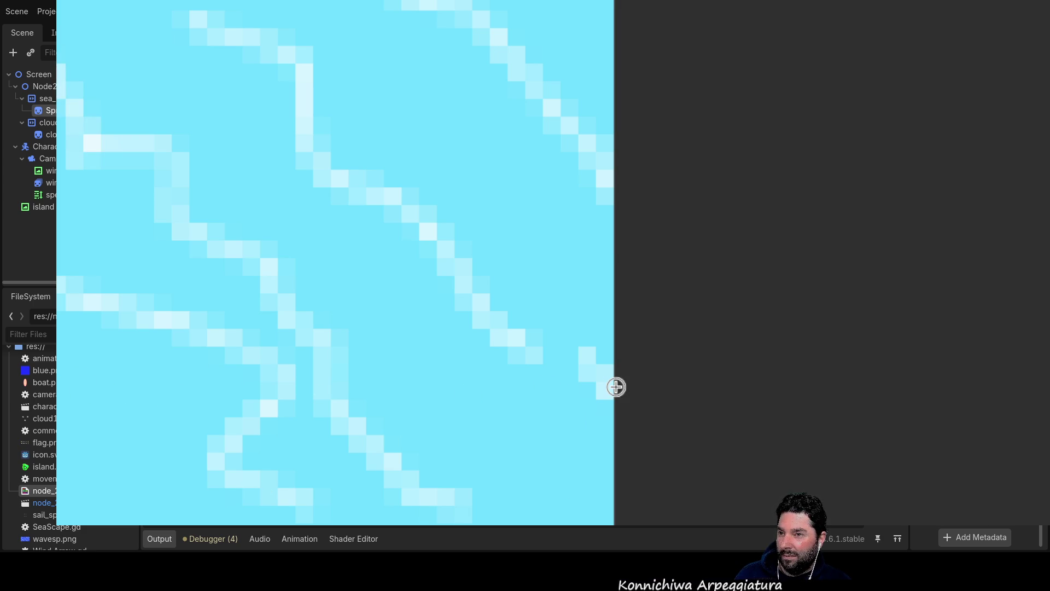
left_click_drag(65, 385, 98, 432)
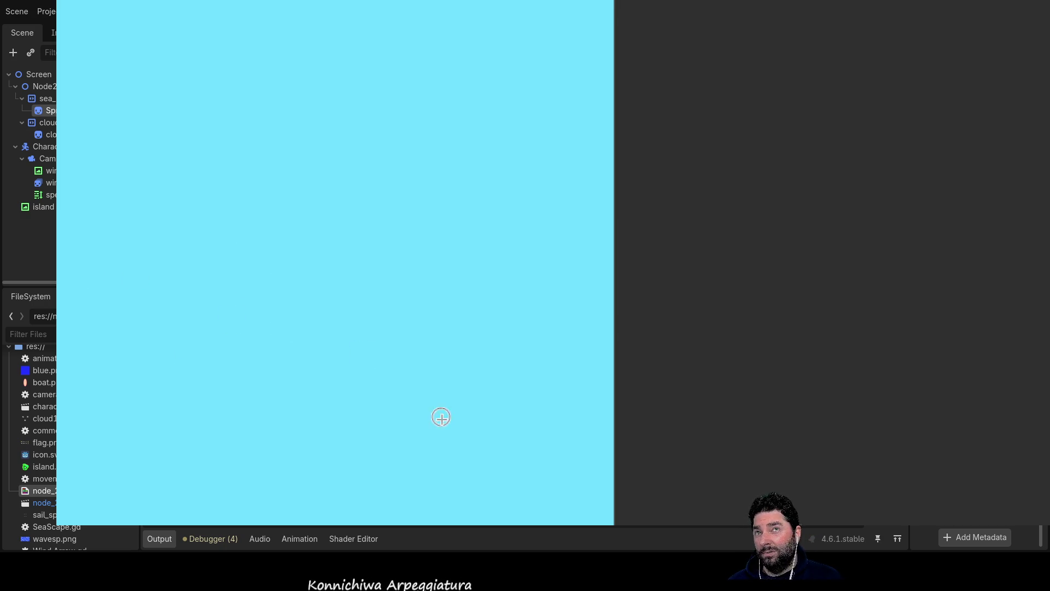
- Brush pale diagonal wave streaks across the tile, including edge wraps, then select the whole tile
left_click_drag(83, 364, 242, 481)
mouse_move(118, 224)
left_mouse_down()
mouse_move(110, 212)
mouse_move(271, 302)
left_mouse_up()
mouse_move(333, 320)
left_mouse_down()
mouse_move(465, 429)
mouse_move(484, 482)
left_mouse_up()
left_click_drag(232, 116, 251, 144)
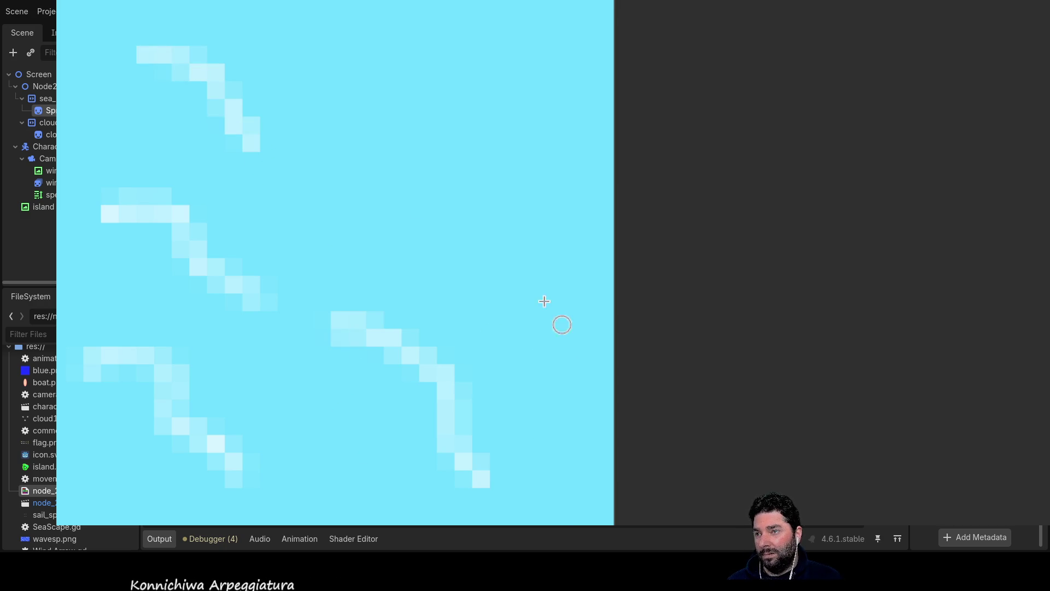
left_click_drag(337, 127, 490, 265)
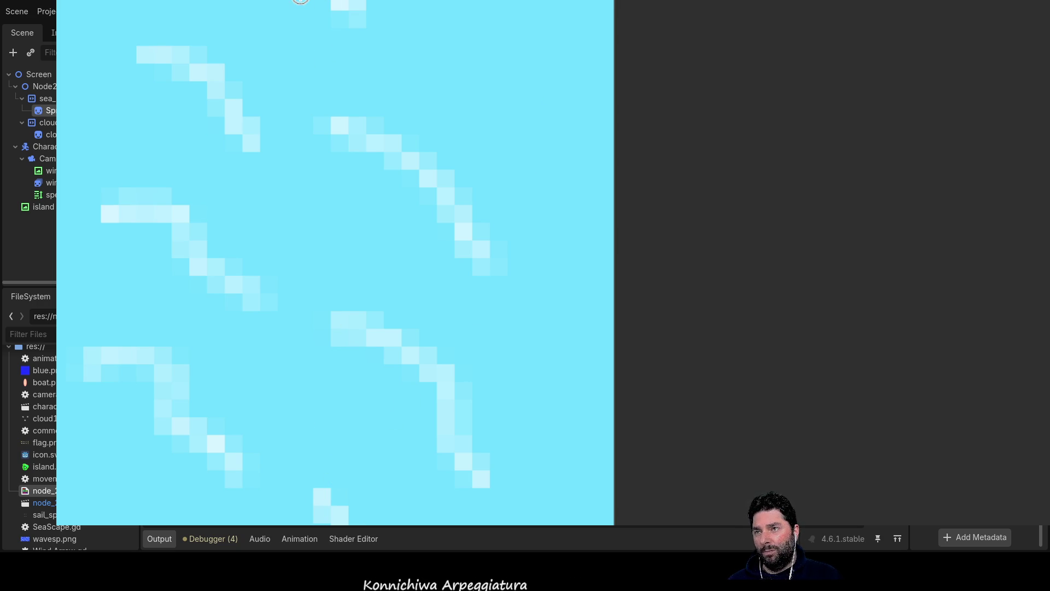
left_click_drag(504, 47, 629, 143)
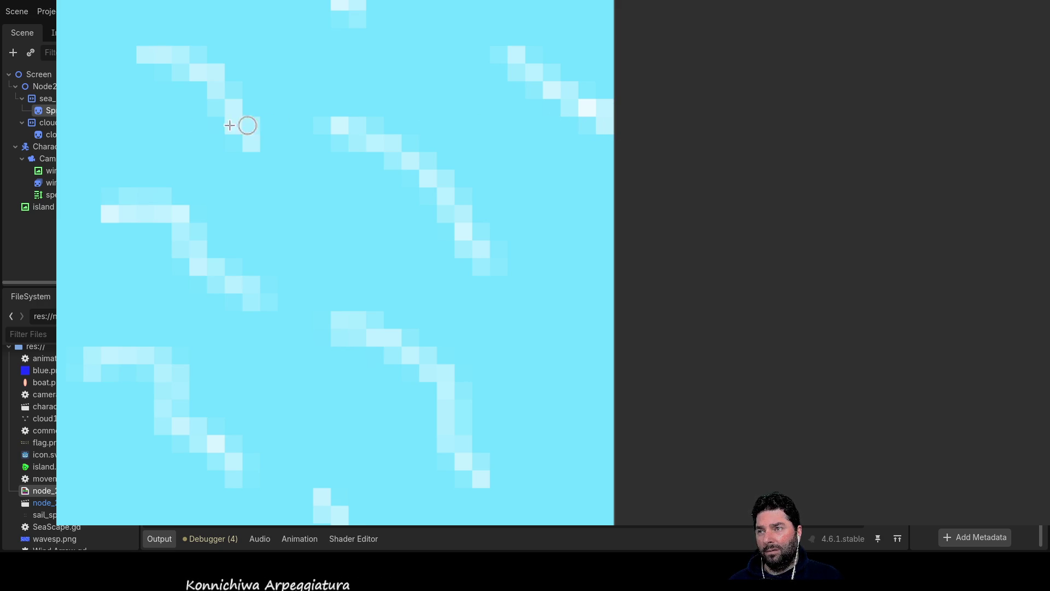
left_click_drag(70, 124, 82, 143)
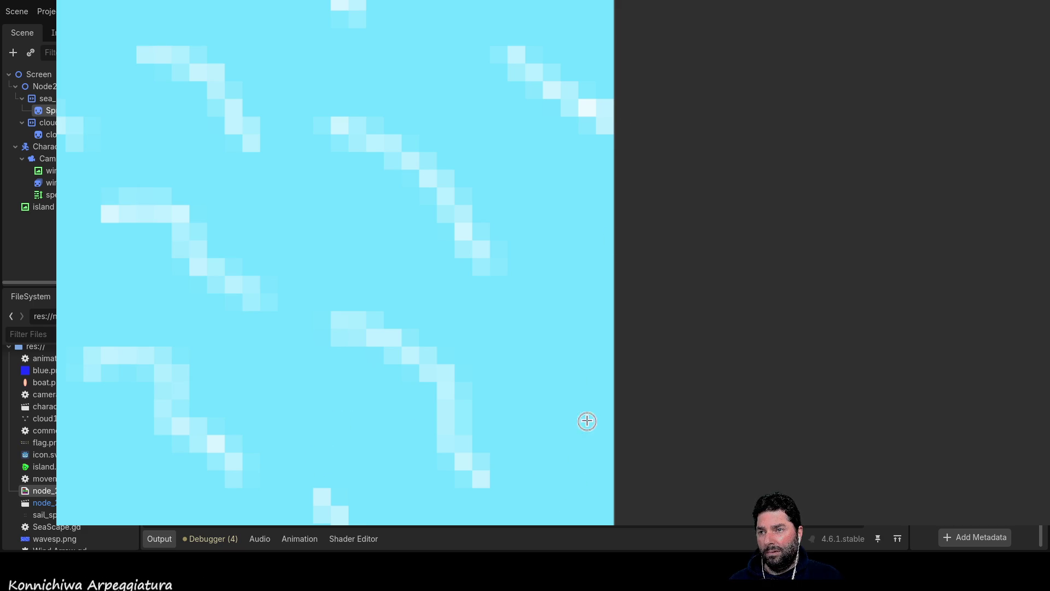
left_click_drag(555, 356, 644, 485)
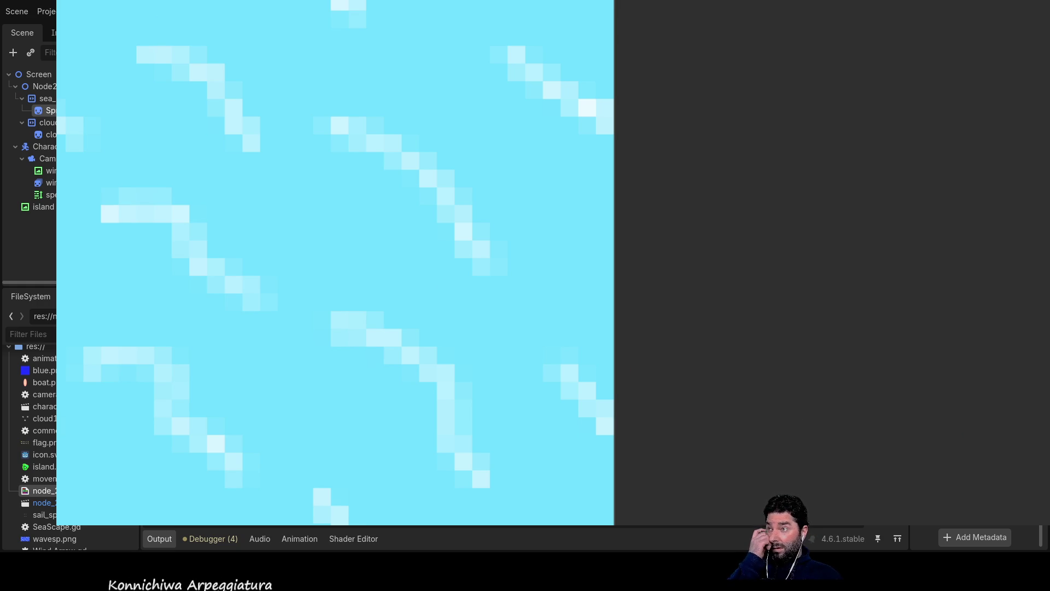
key("ctrl+a")
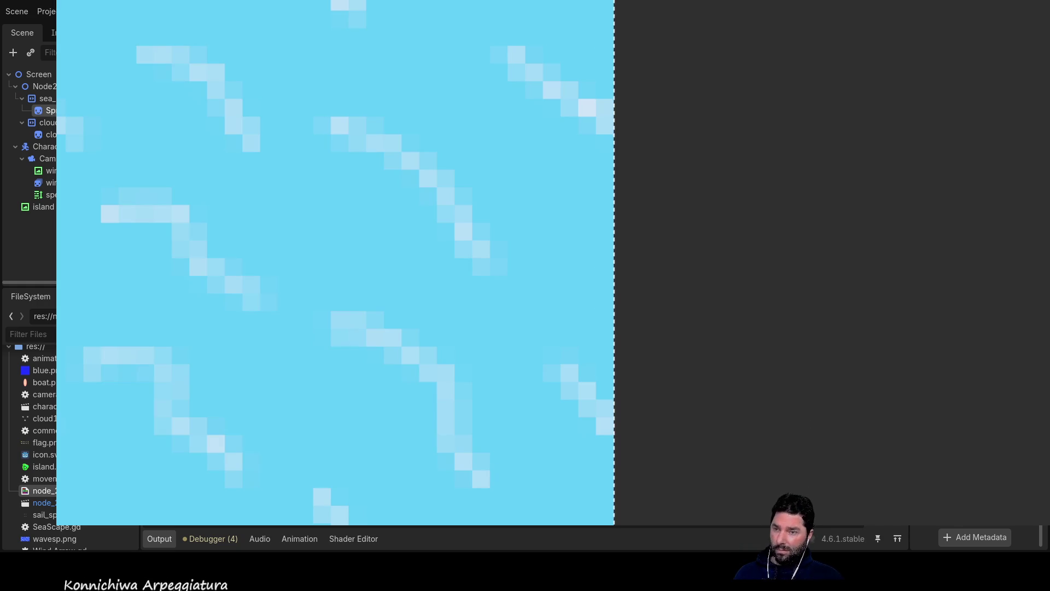
- Back in the scene, position the wave Sprite2D just right of the island
key("Delete")
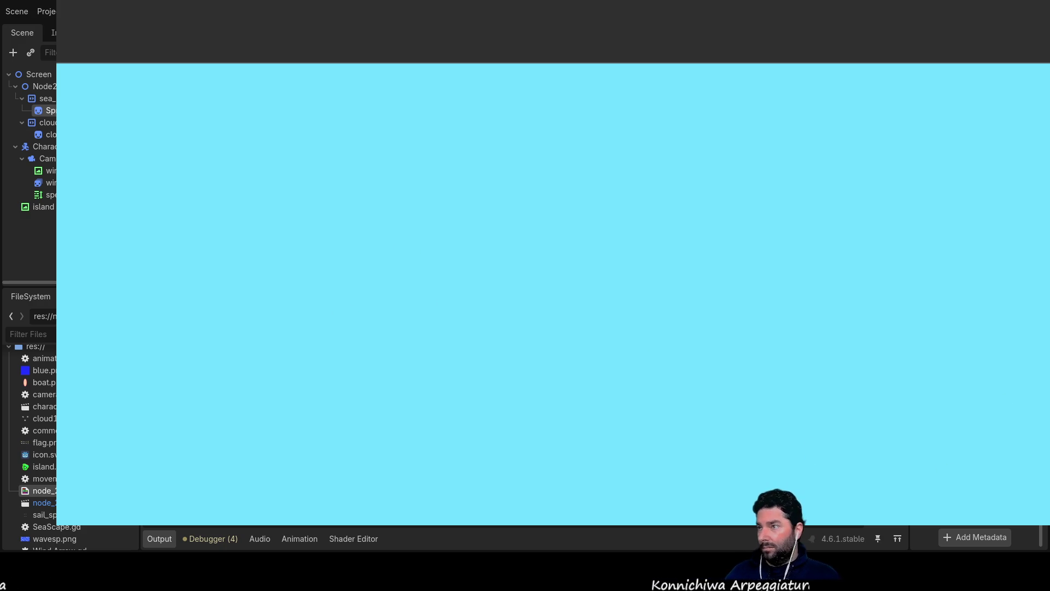
mouse_move(158, 243)
left_mouse_down()
mouse_move(225, 251)
mouse_move(231, 266)
left_mouse_up()
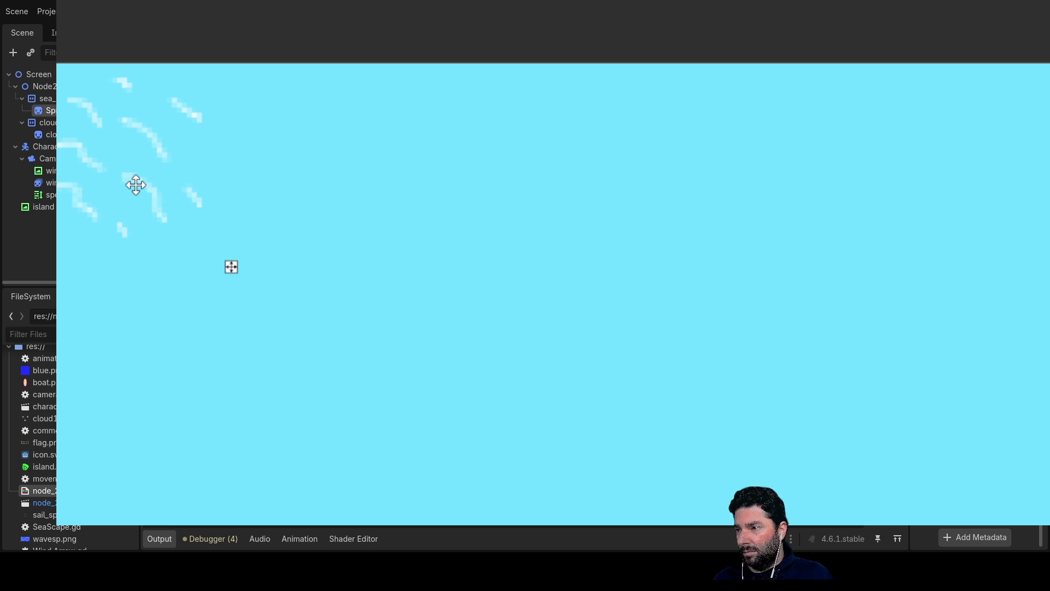
left_click_drag(136, 185, 134, 174)
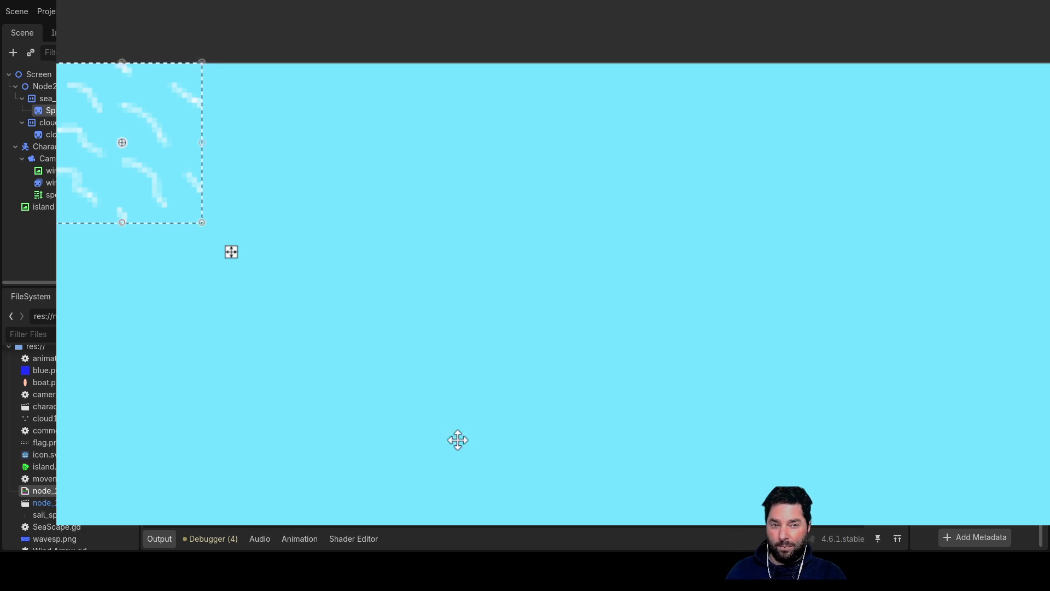
scroll(448, 380, "down", 2)
scroll(438, 370, "up", 1)
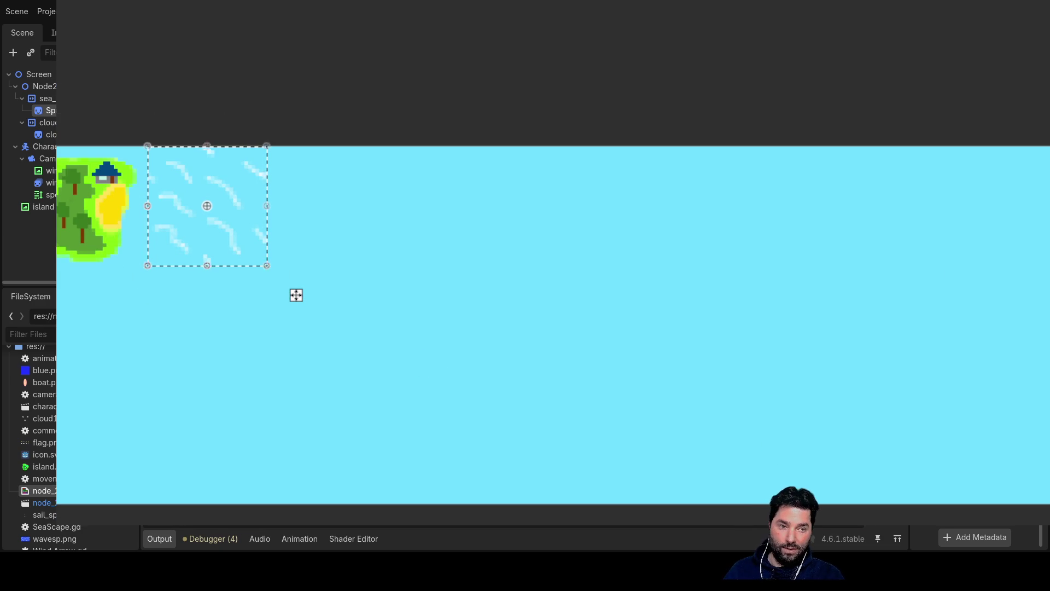